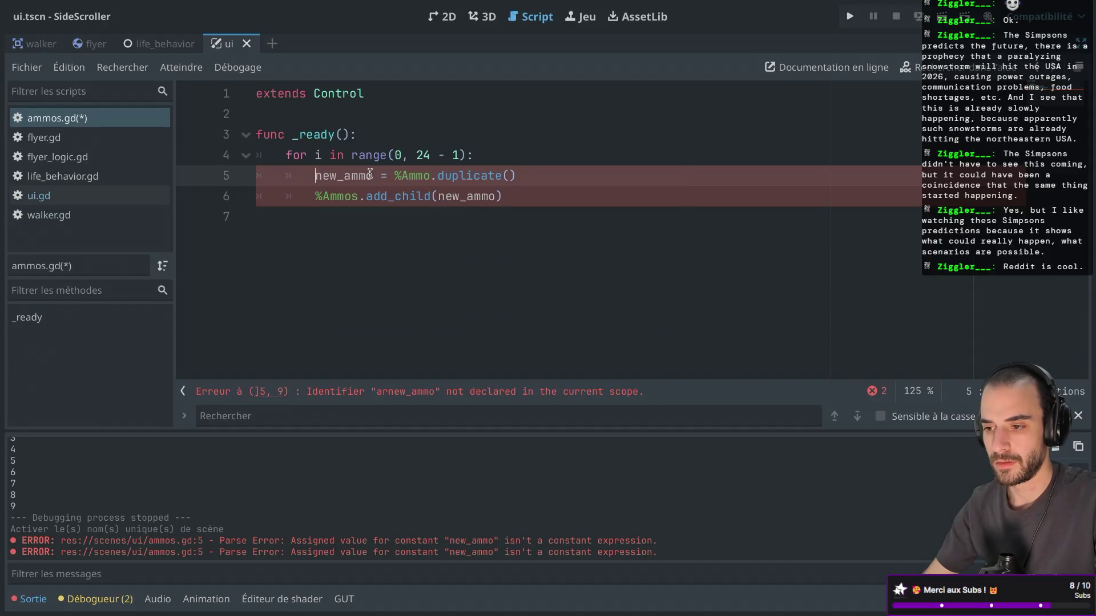
Declare new_ammo with 'var' on line 5 of ammos.gd and save the script
key("Tab")
type("var")
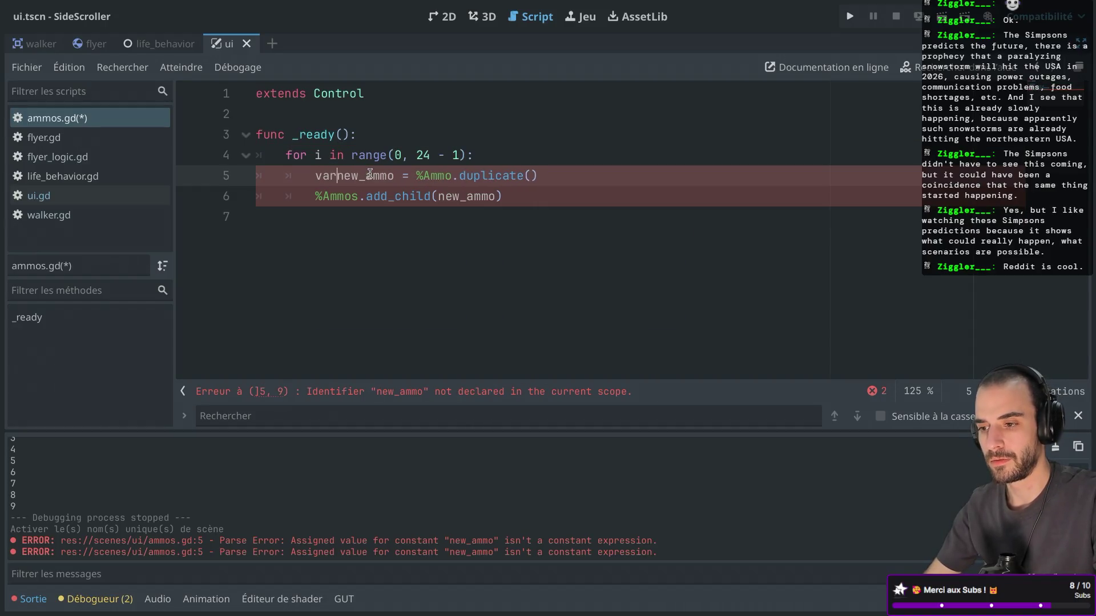
key("ctrl+s")
left_click(518, 182, "ctrl")
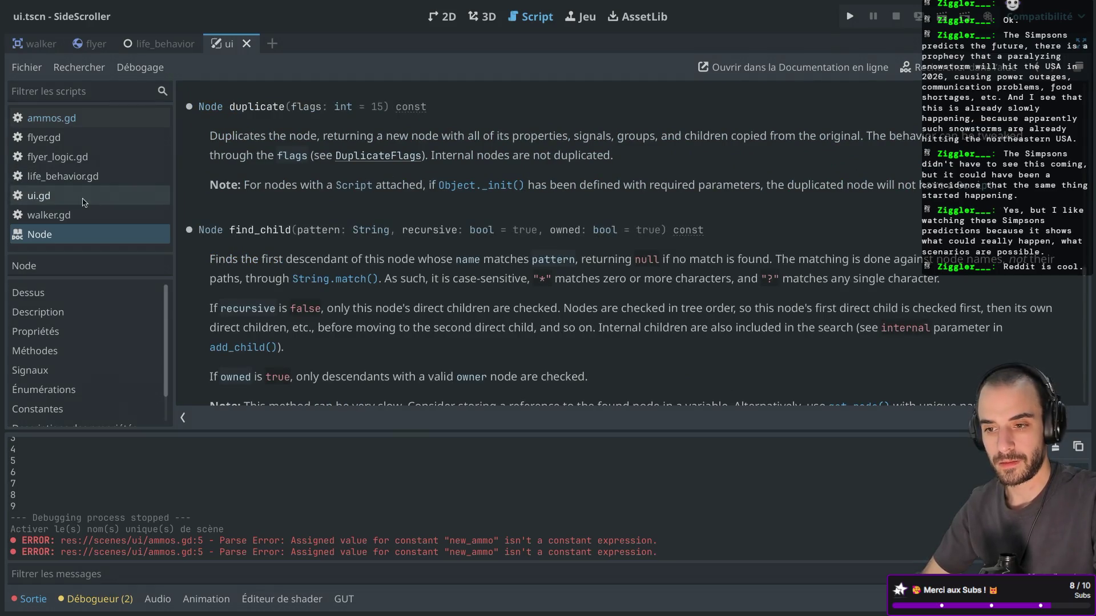
key("ctrl+w")
Run and stop the game, then review the 'Node not found: %Ammos' error
left_click(537, 199)
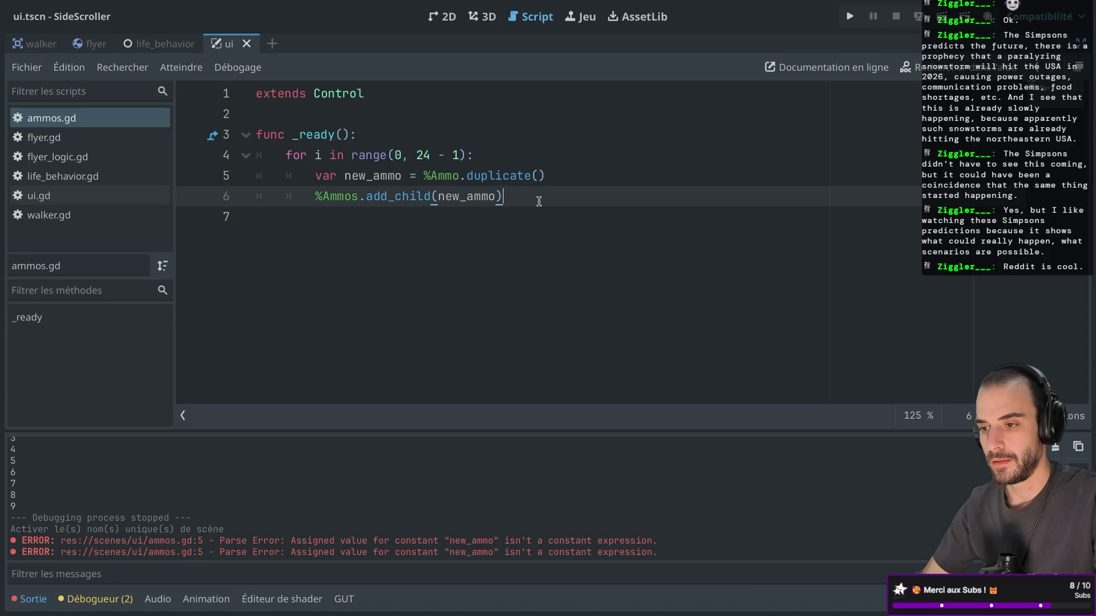
left_click(849, 16)
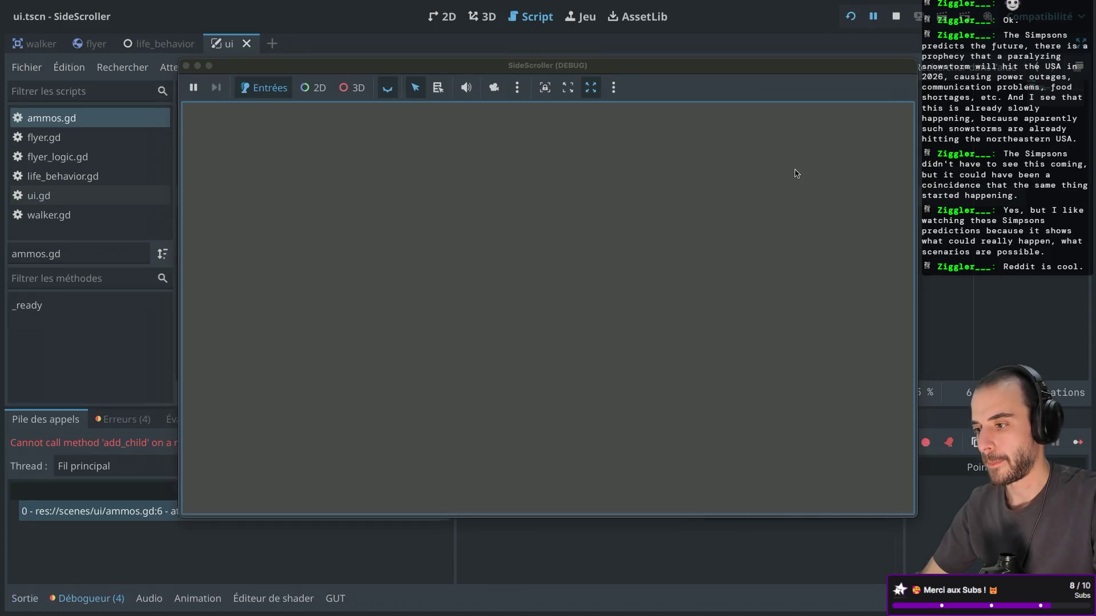
left_click(186, 65)
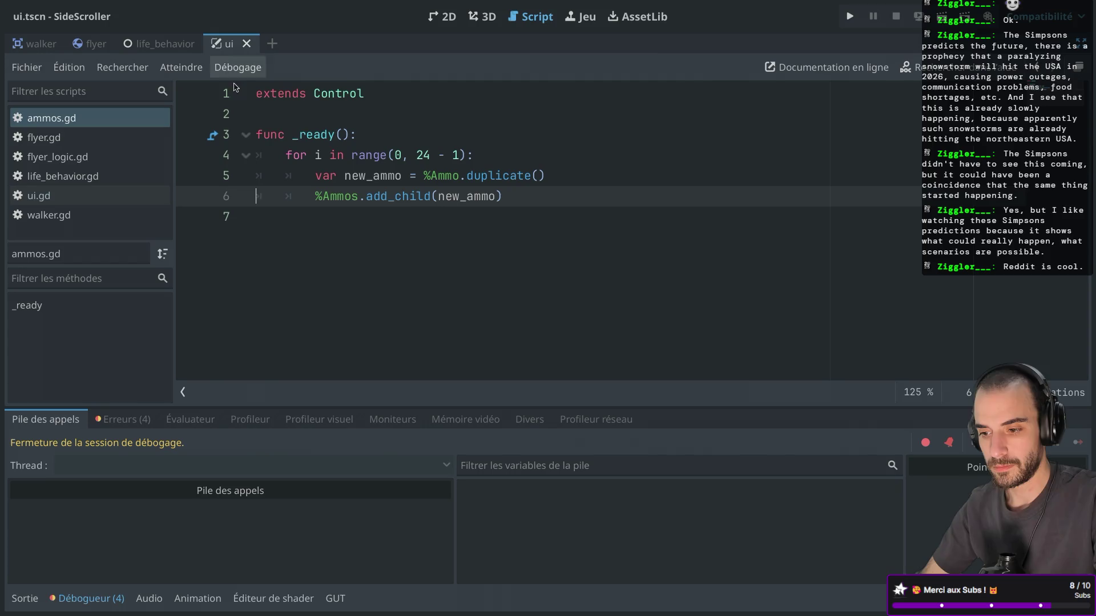
left_click(126, 421)
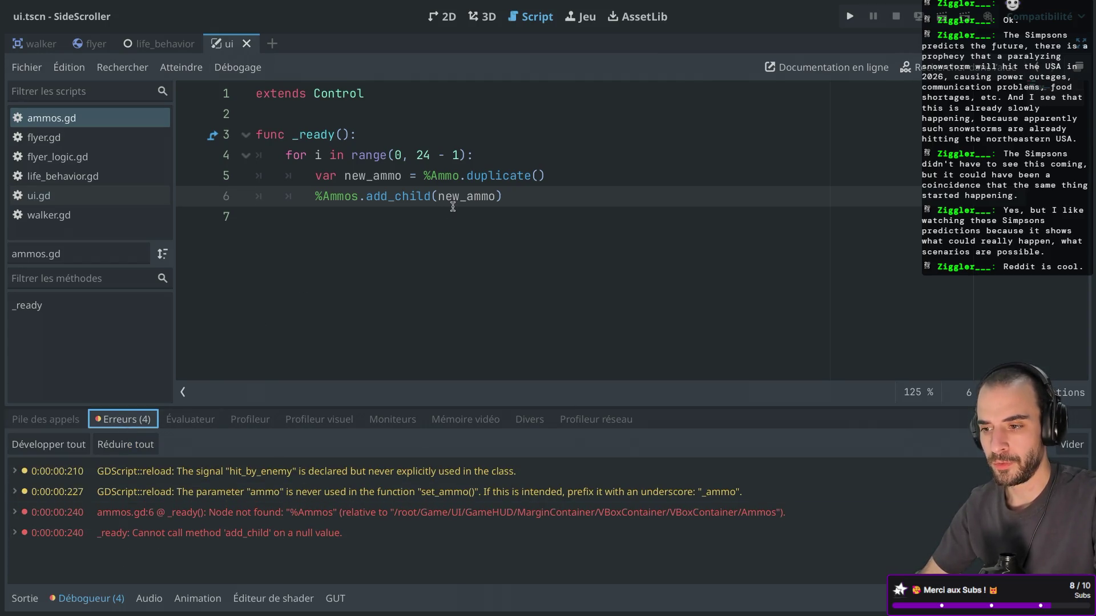
key("ctrl+shift+F11")
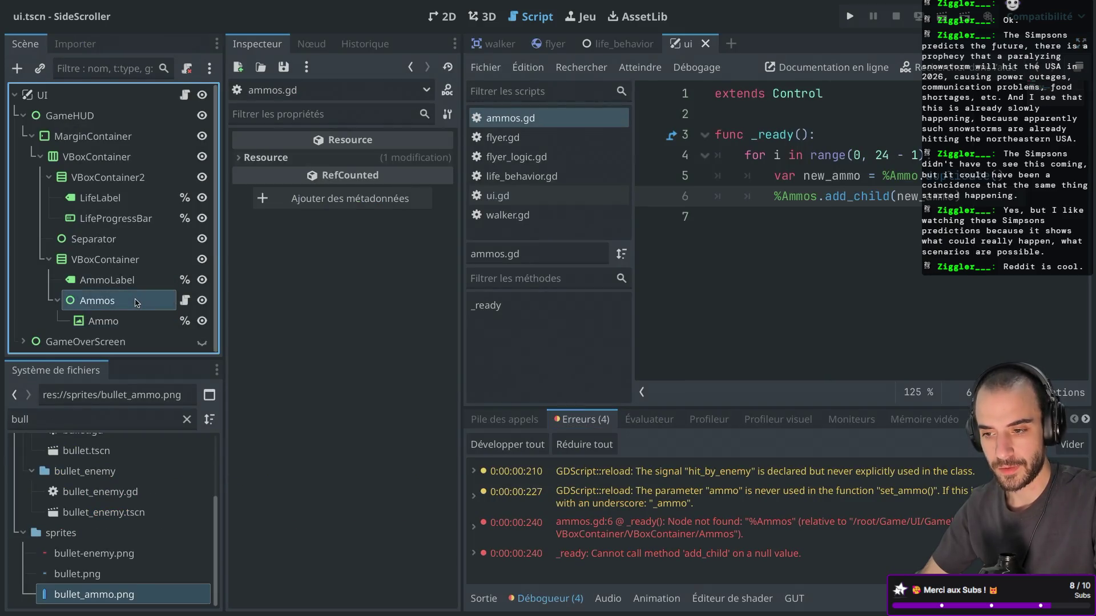
Mark the Ammos node as Access as Unique Name so %Ammos on line 6 resolves
right_click(137, 302)
left_click(216, 483)
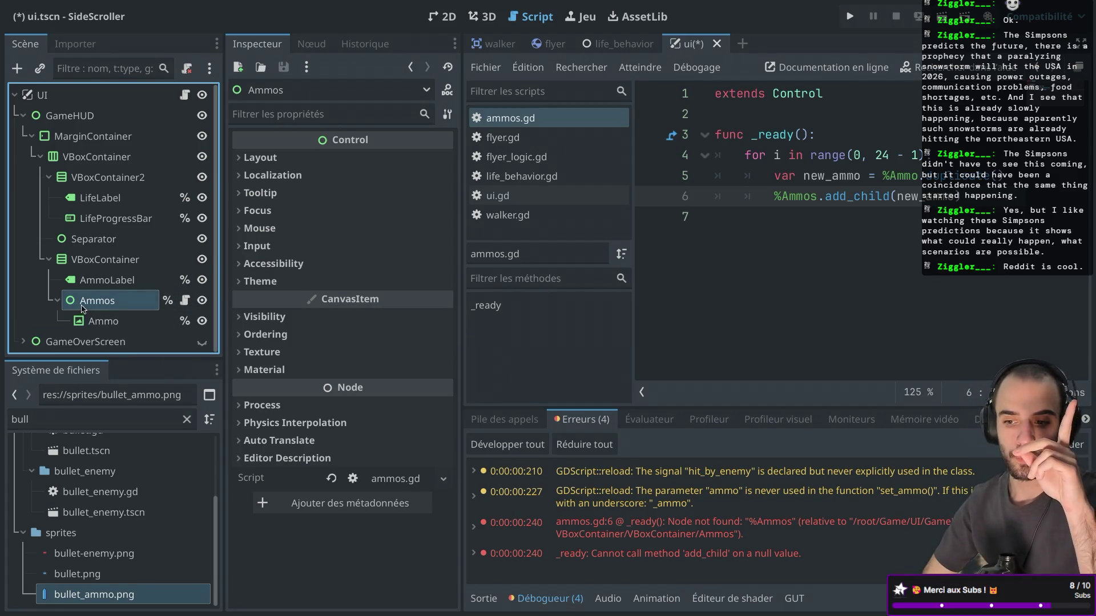
left_click_drag(776, 196, 817, 195)
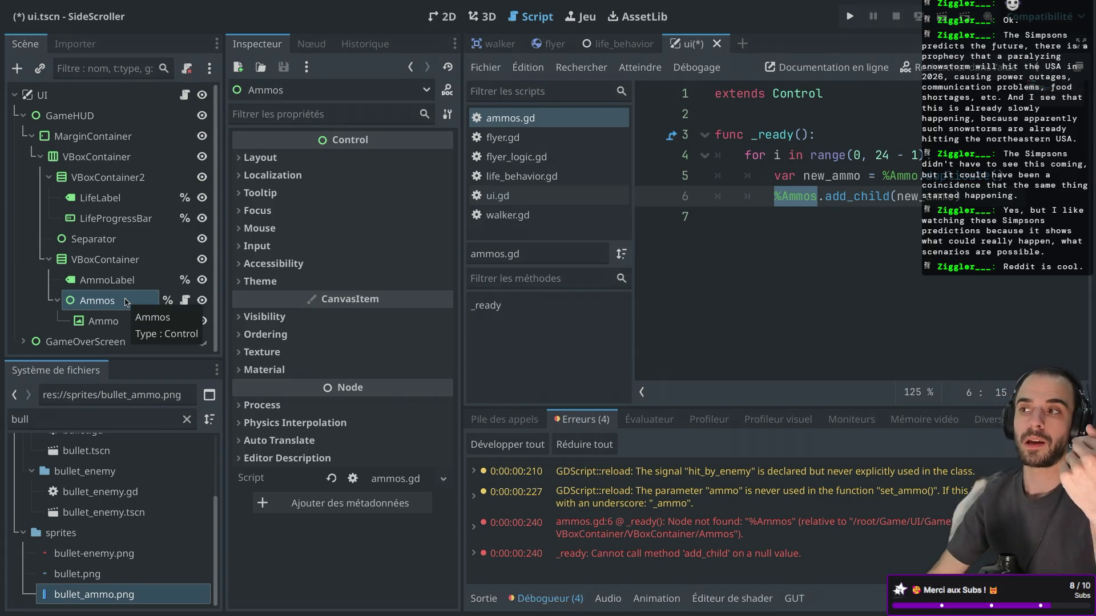
double_click(856, 196)
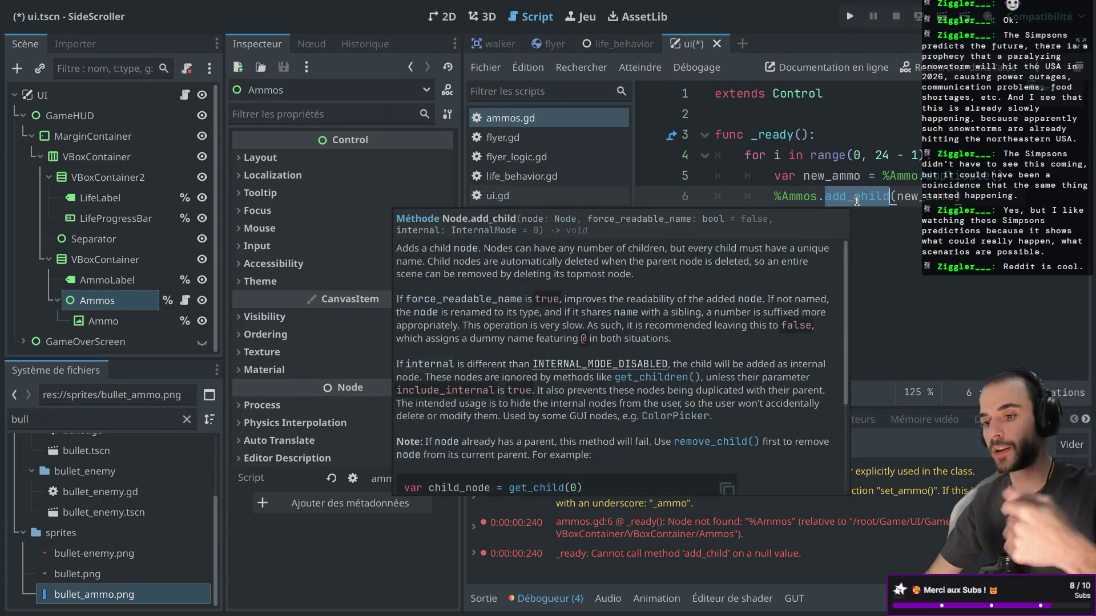
Test-run the game and stop it, leaving only 2 debugger messages
key("super+b")
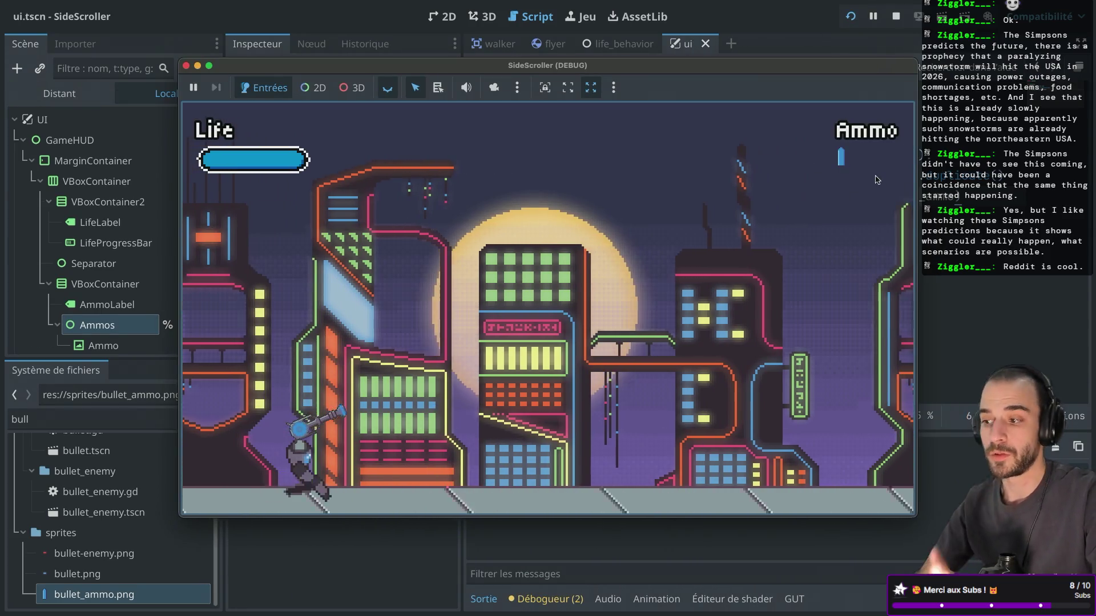
key("super+period")
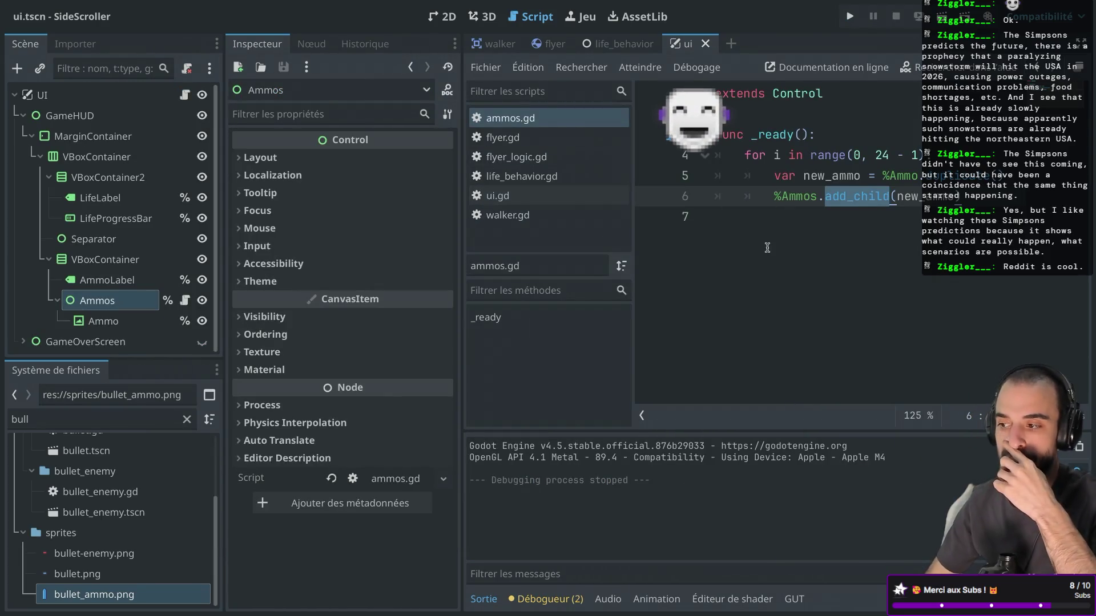
key("ctrl+super+d")
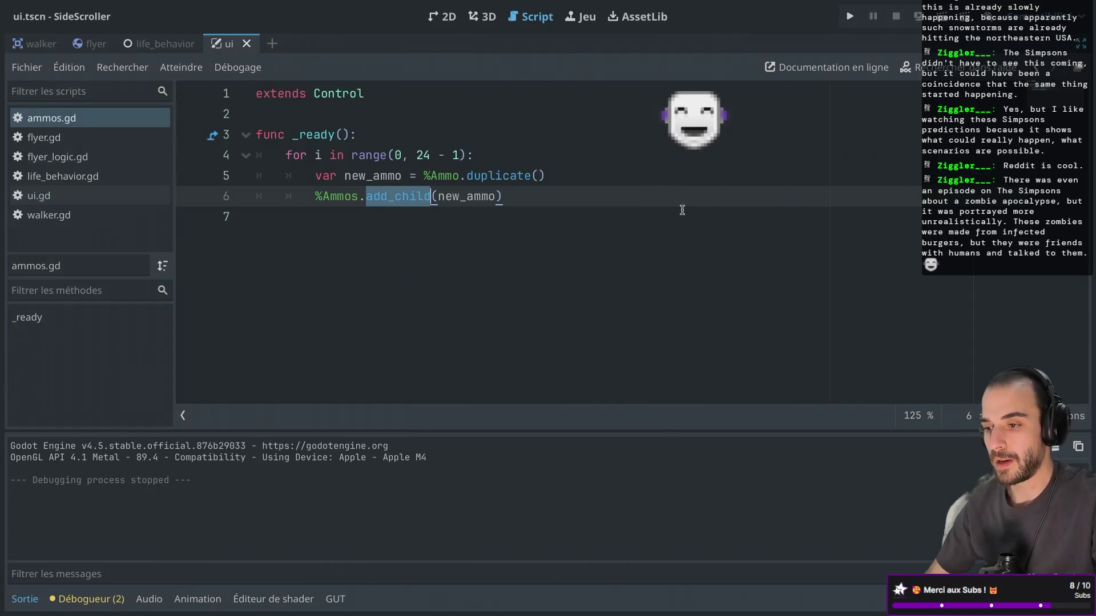
left_click(563, 171)
key("Return")
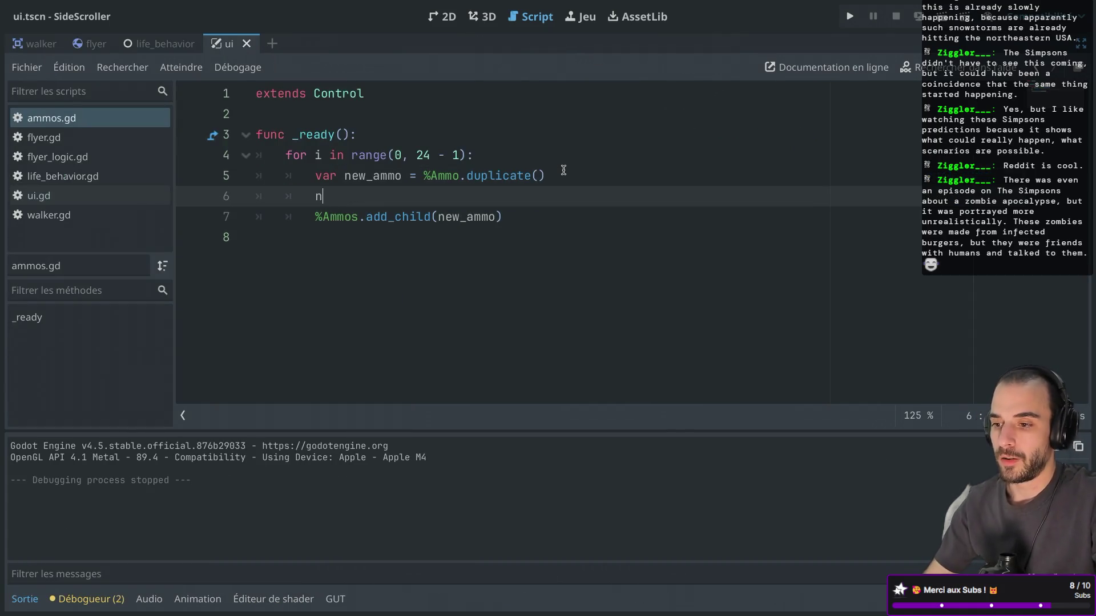
type("ew")
key("Return")
type(".ge")
key("BackSpace")
key("BackSpace")
type("trans")
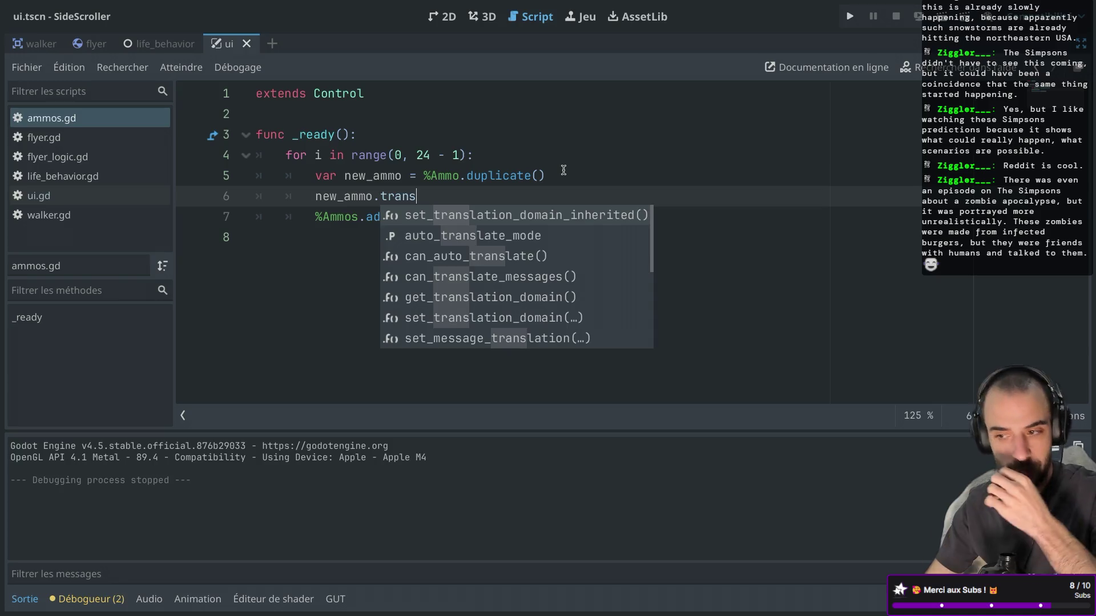
left_click(561, 170)
key("shift+Down")
key("BackSpace")
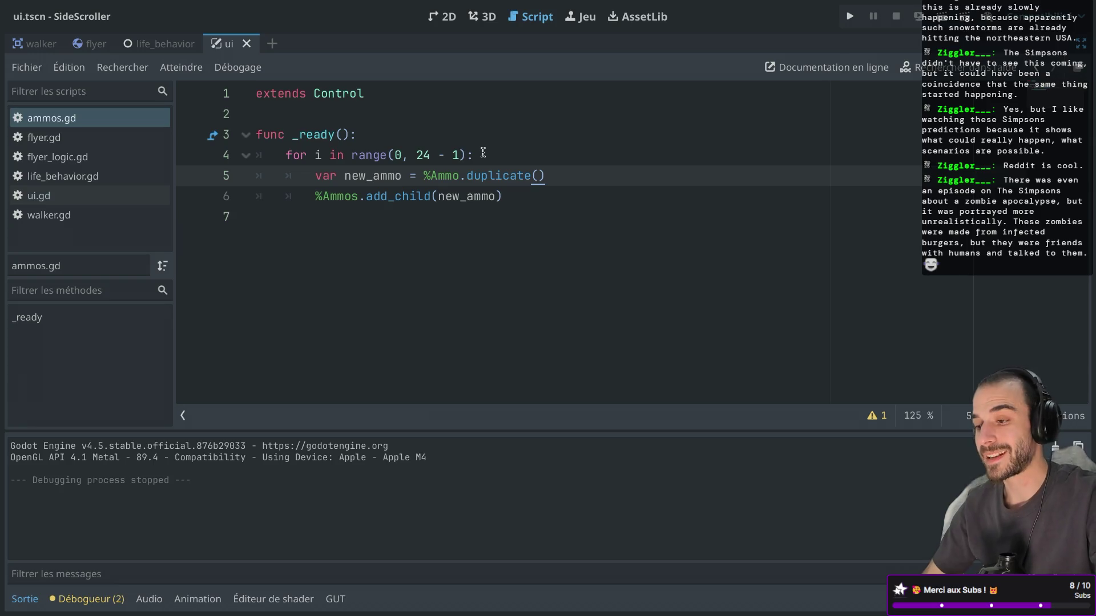
key("ctrl+super+d")
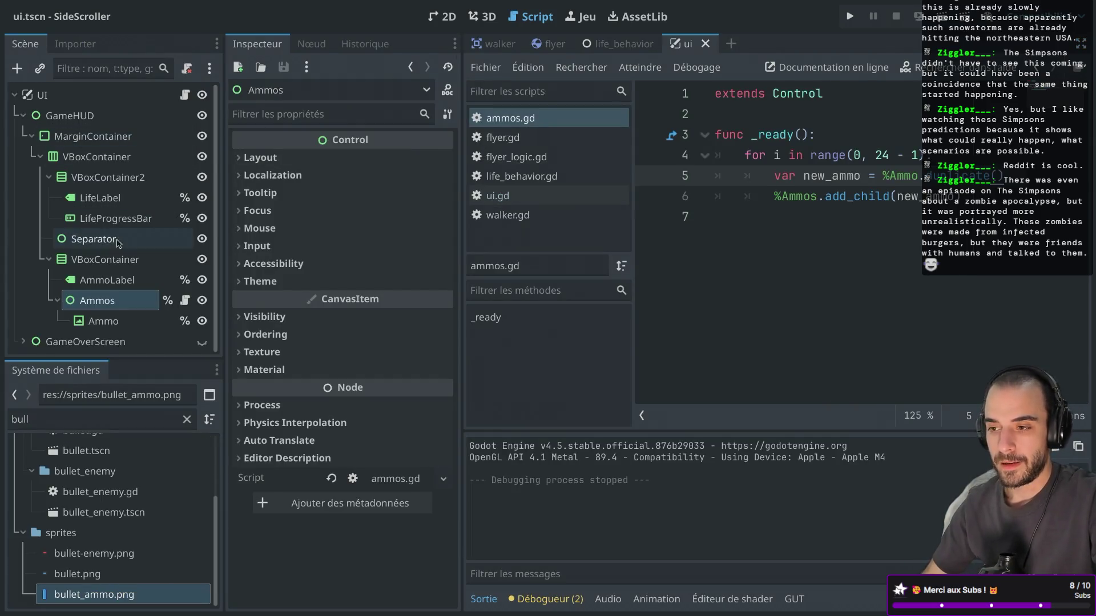
left_click(460, 16)
Change the Ammos node's type to HBoxContainer and save ui.tscn
key("ctrl+super+d")
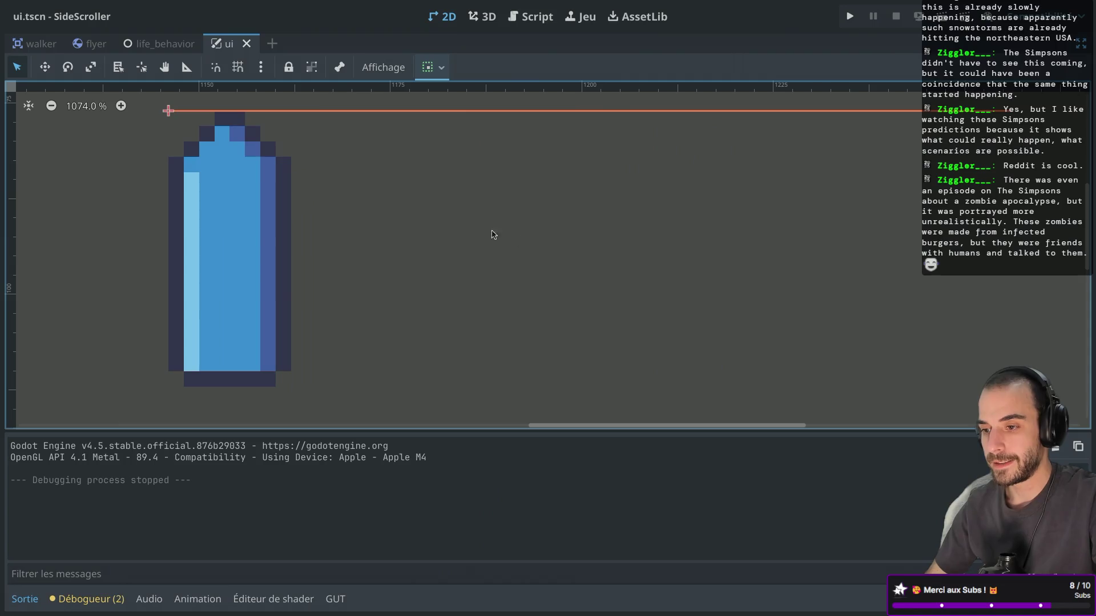
scroll(483, 231, "down", 5)
key("ctrl+super+d")
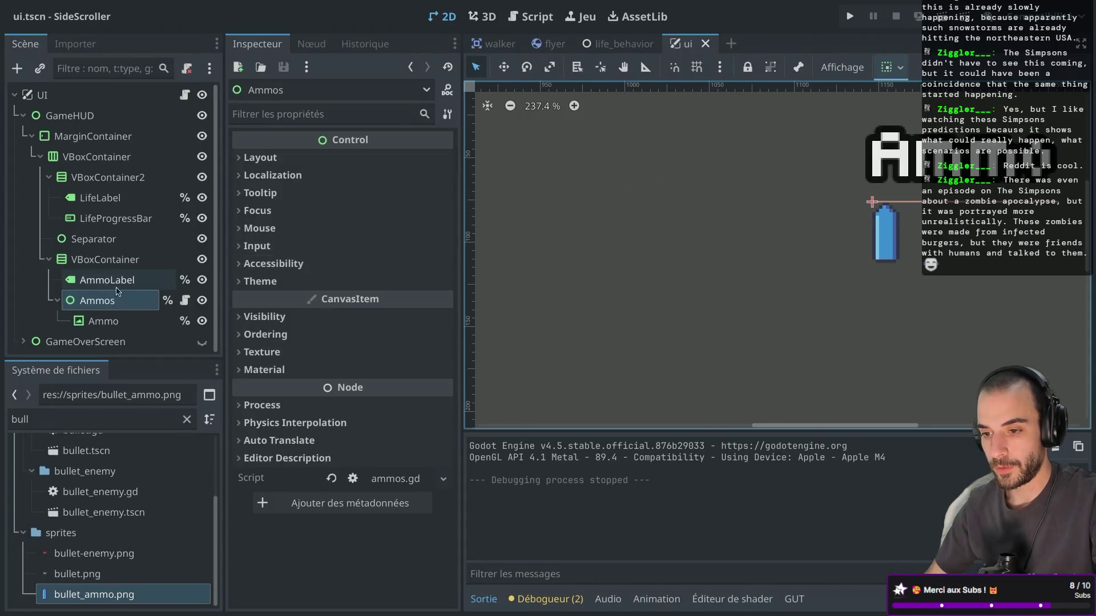
right_click(78, 305)
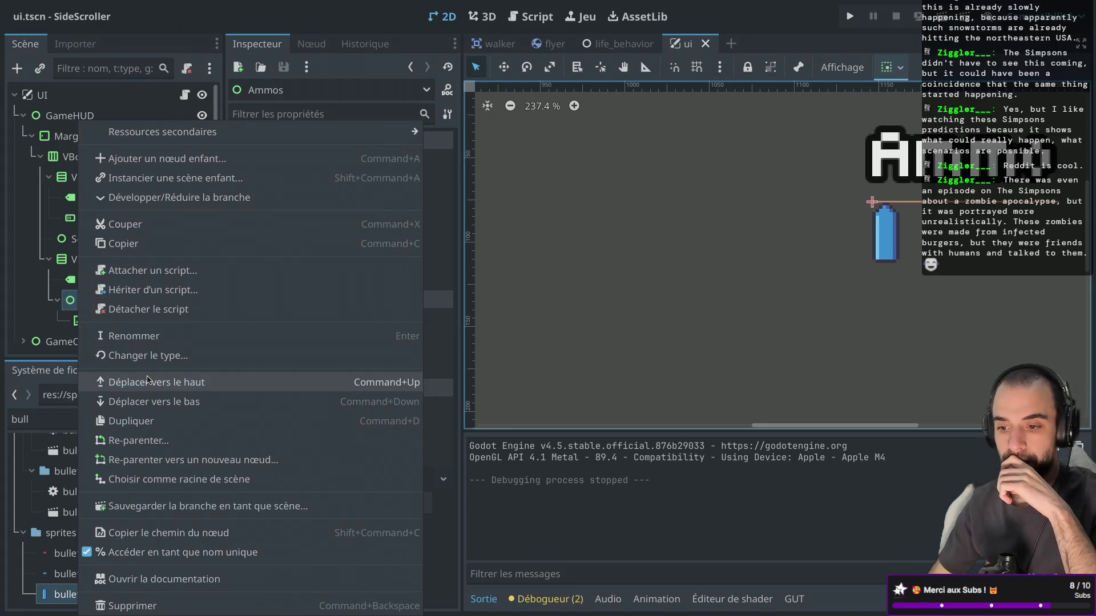
left_click(147, 356)
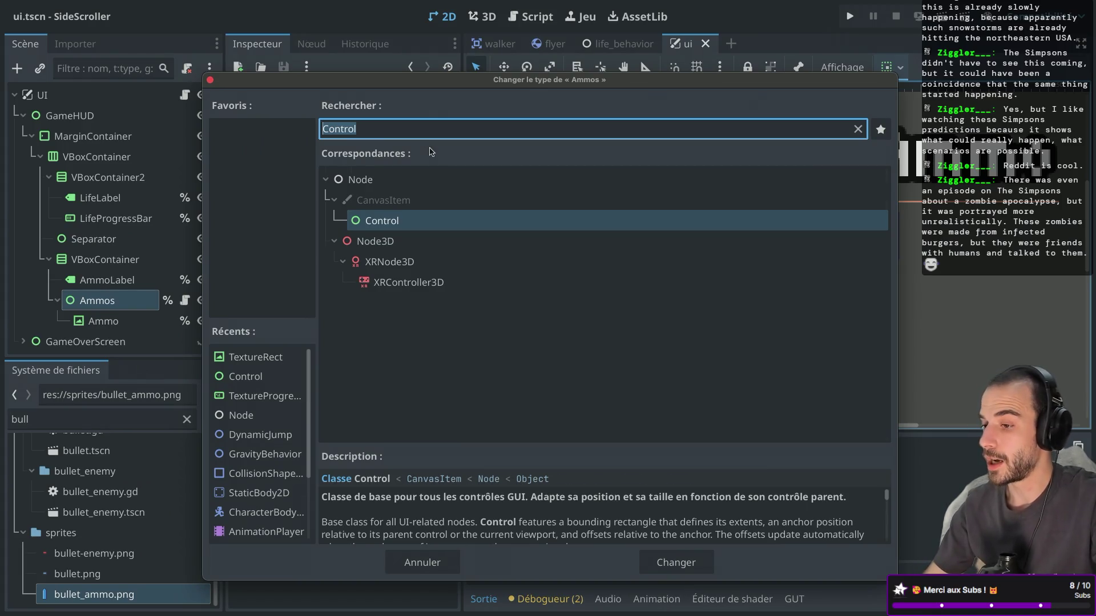
type("hbox")
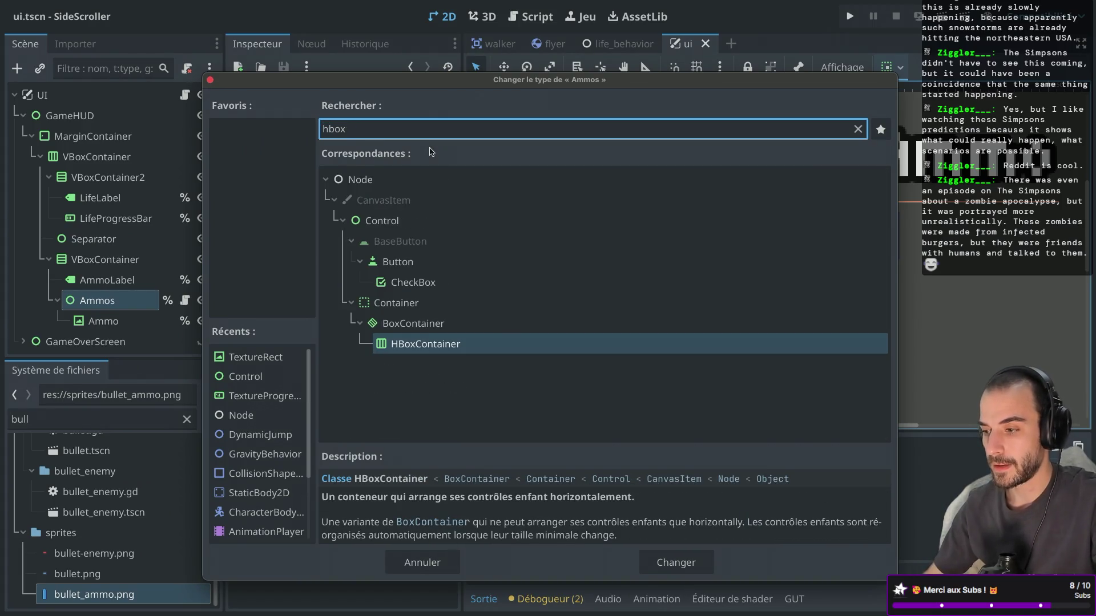
key("Return")
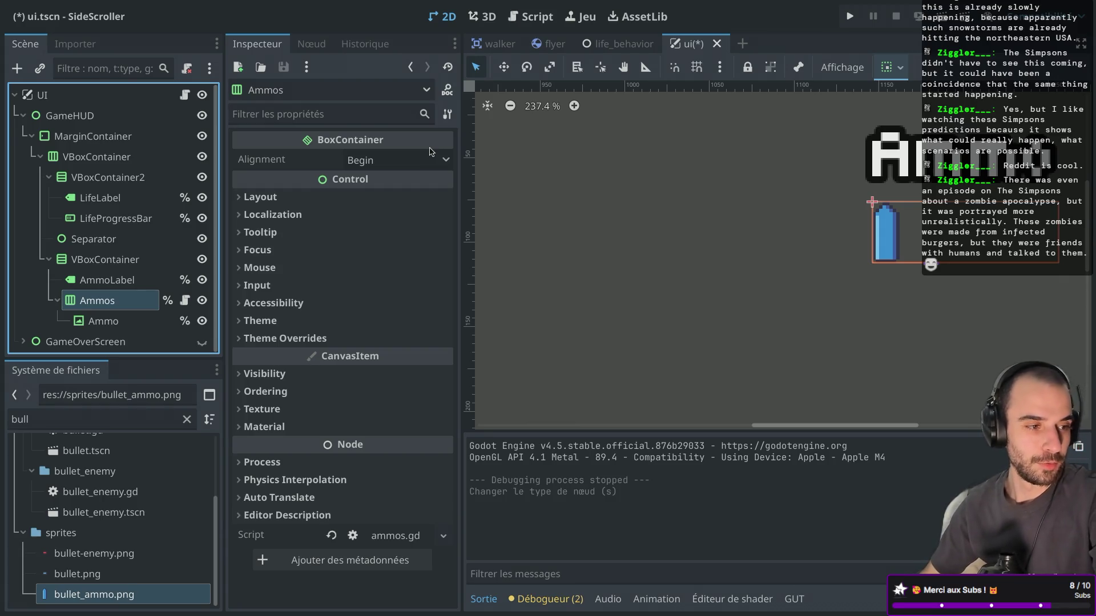
key("ctrl+s")
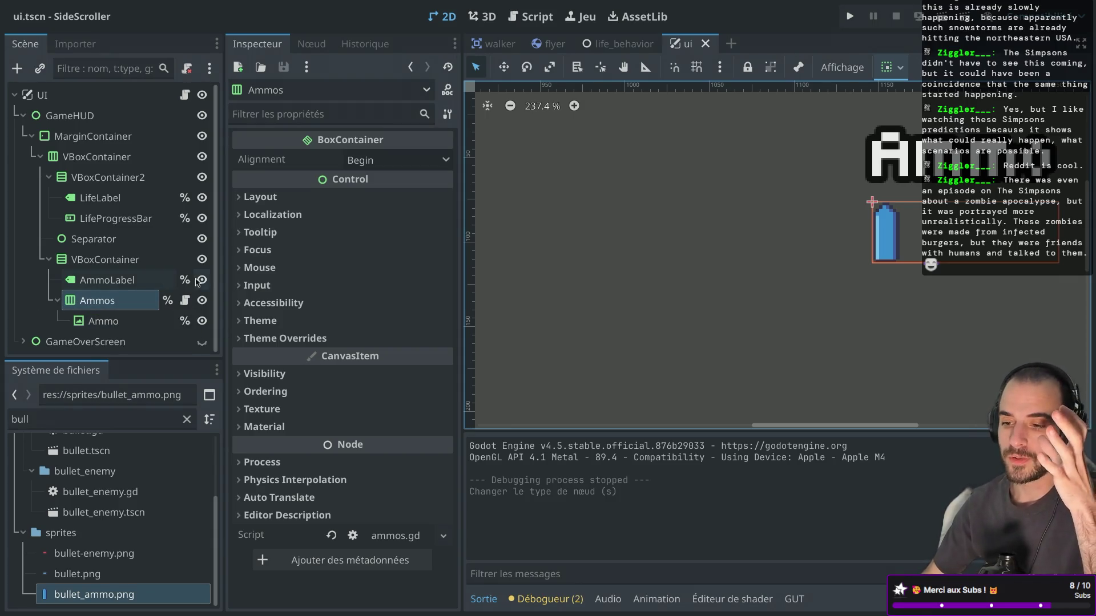
left_click(850, 16)
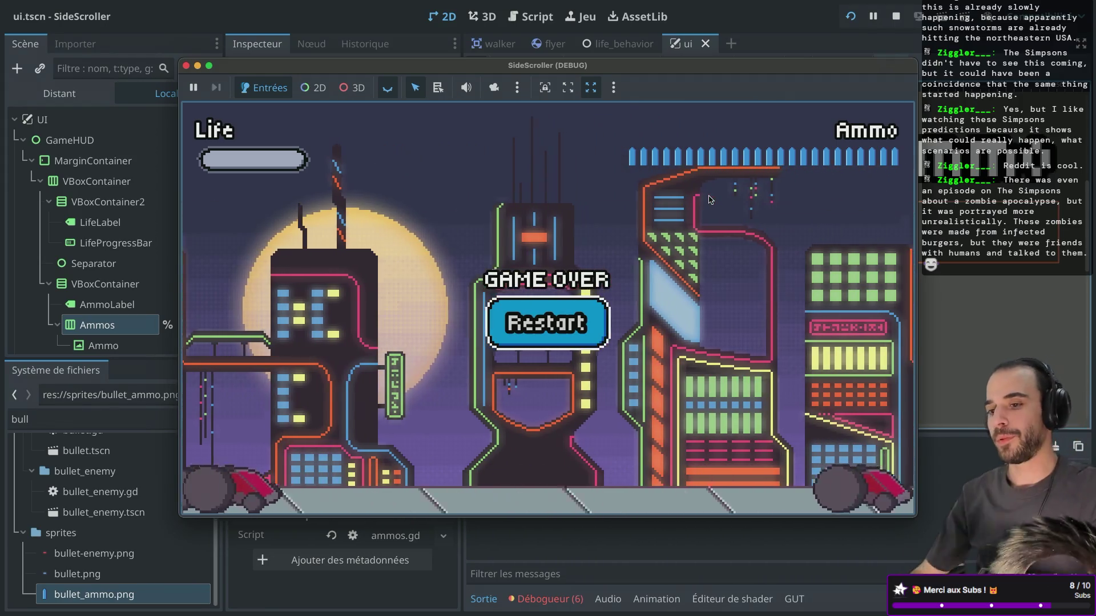
left_click(186, 67)
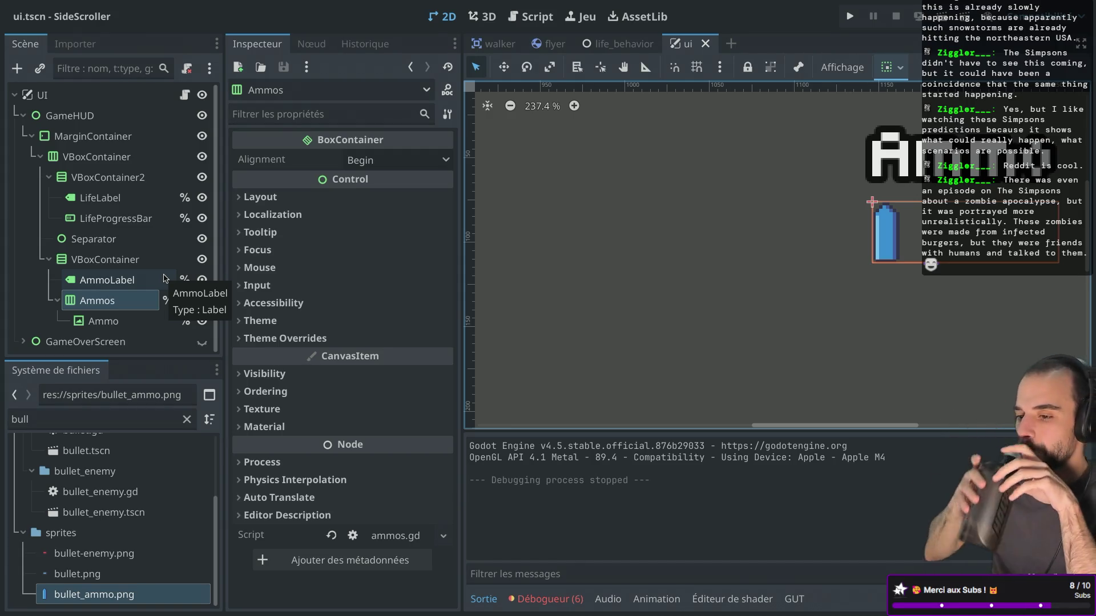
Set the Ammos container's alignment to End, then bring up its ammos.gd script
left_click(143, 301)
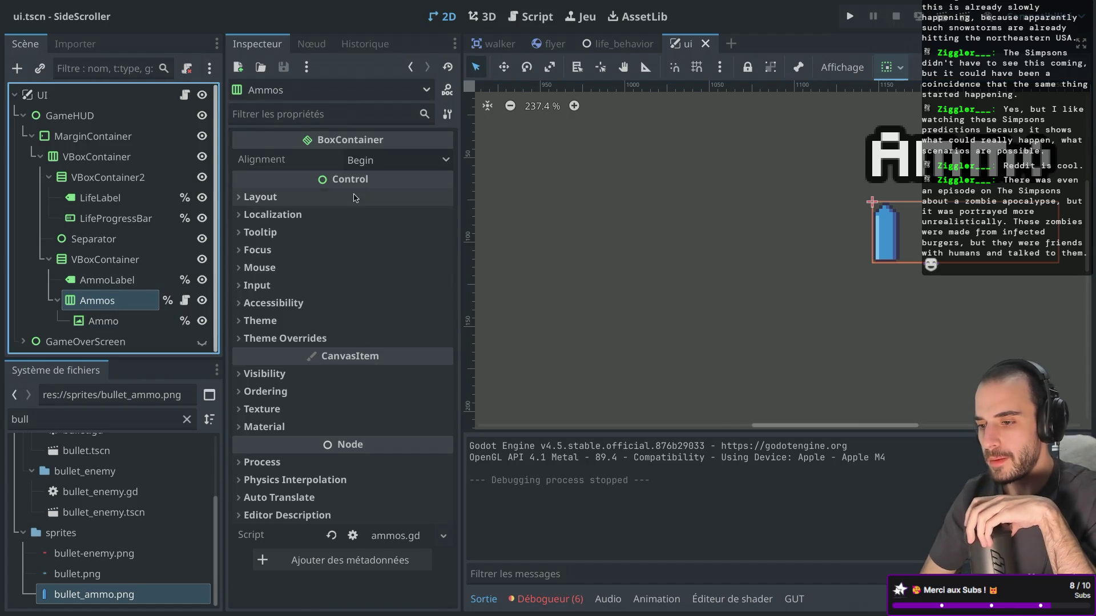
left_click(404, 162)
left_click(361, 221)
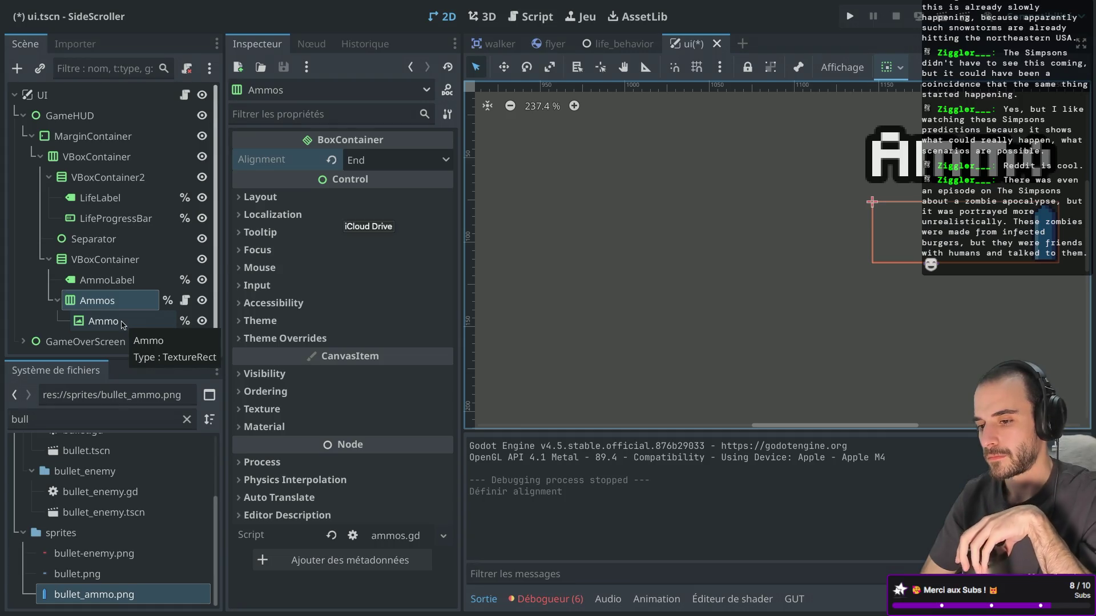
left_click(122, 324)
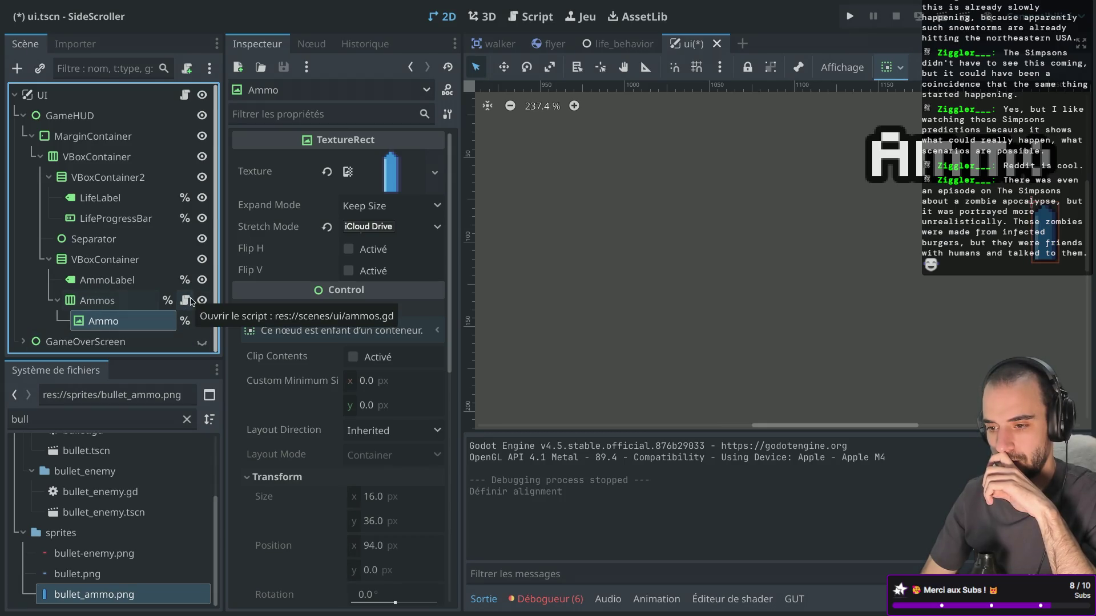
left_click(186, 300)
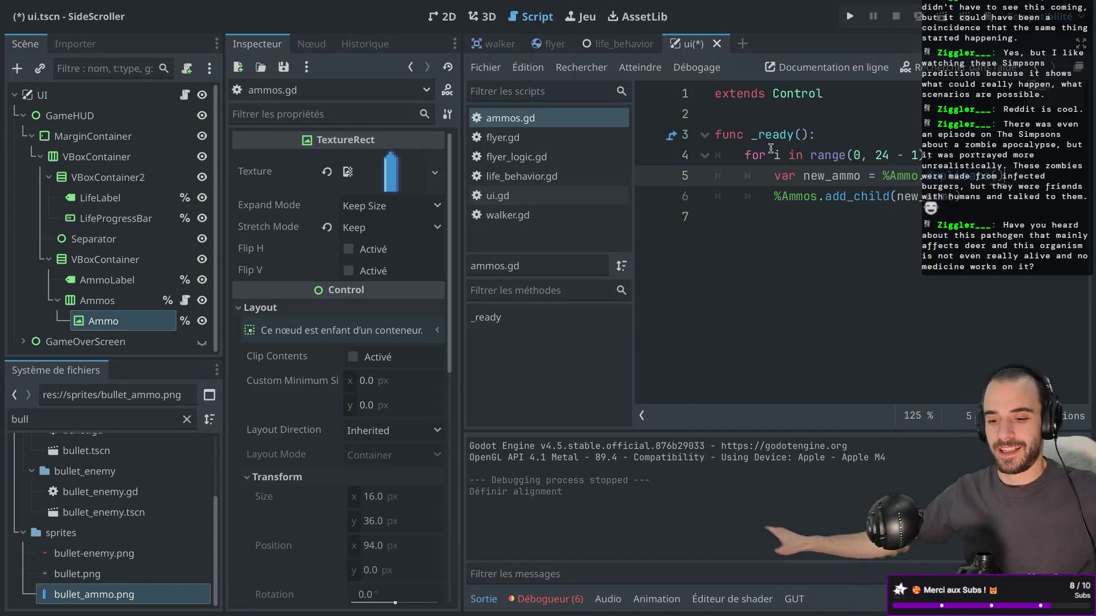
Save and run the project to see the row of ammo icons under the Ammo label
key("ctrl+shift+F11")
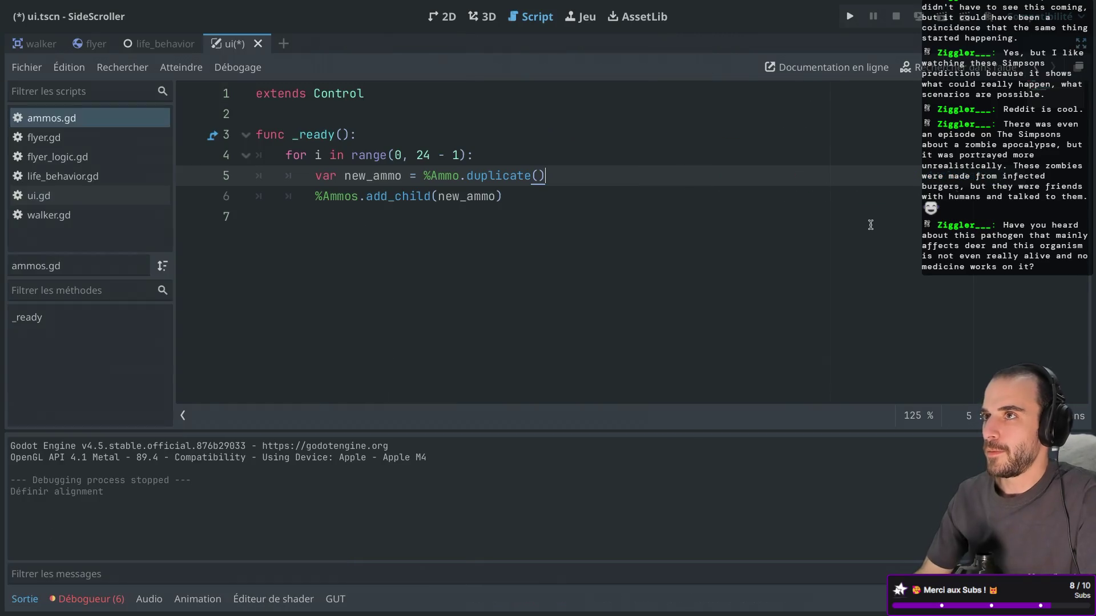
key("ctrl+shift+F11")
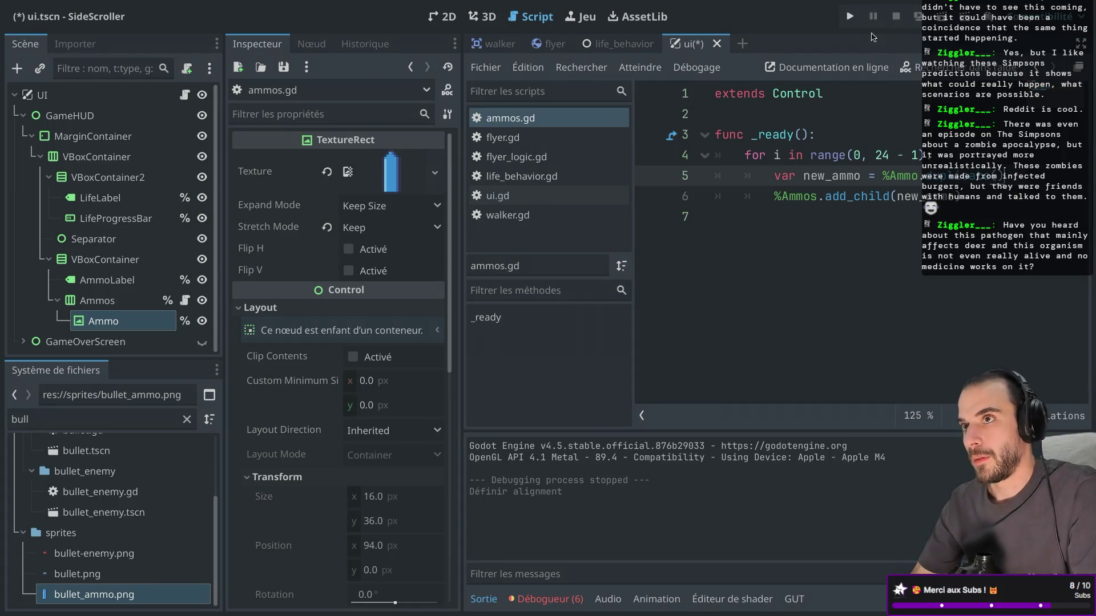
left_click(850, 18)
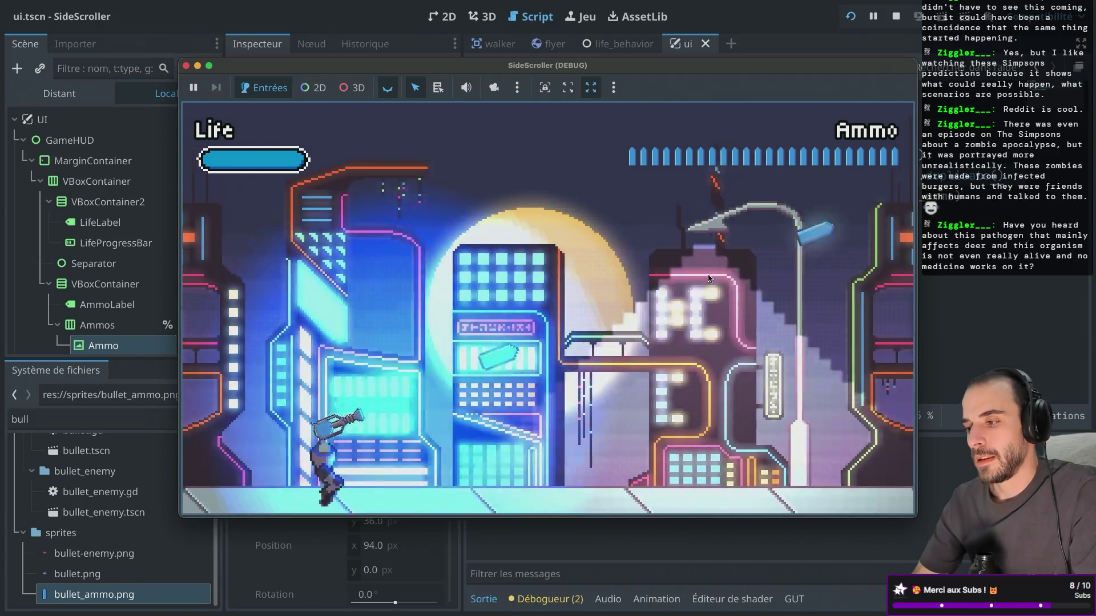
Play the level moving right until Game Over, restart, then close the game window
key("Right")
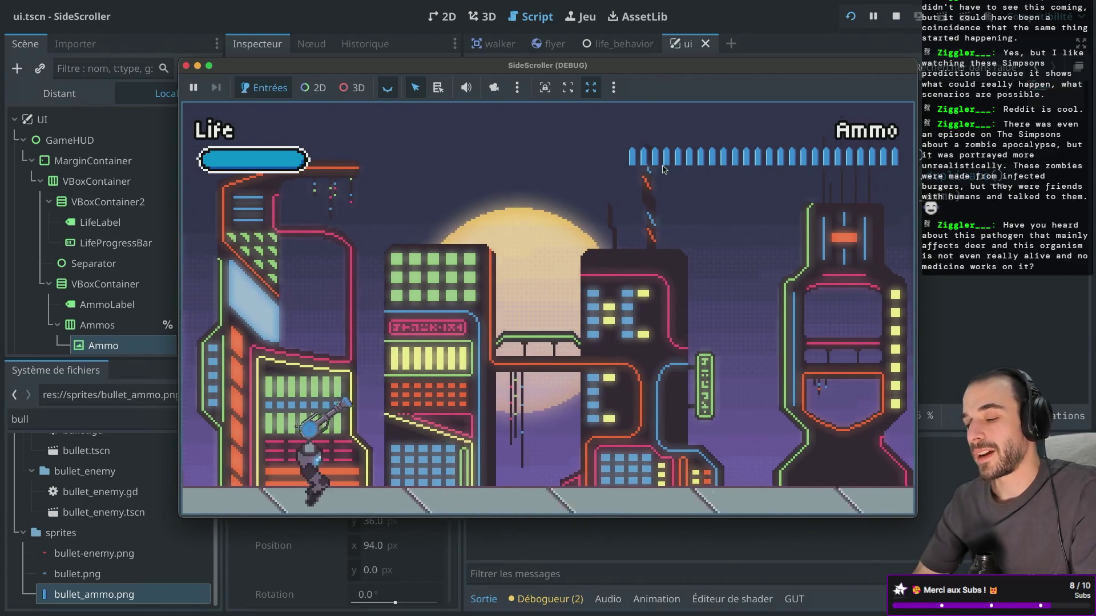
key("Right")
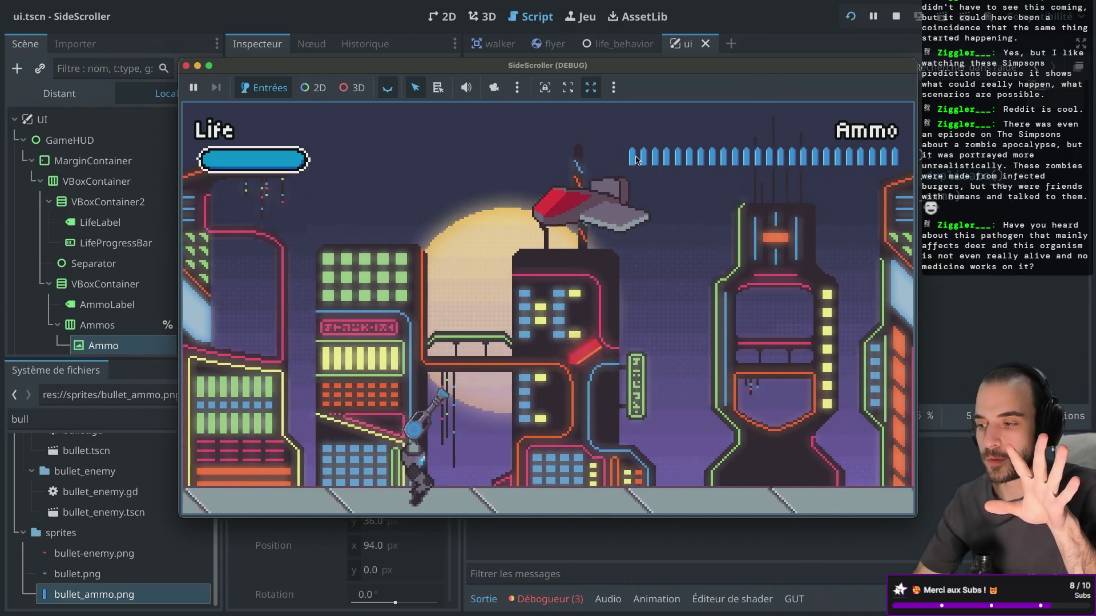
key("Right")
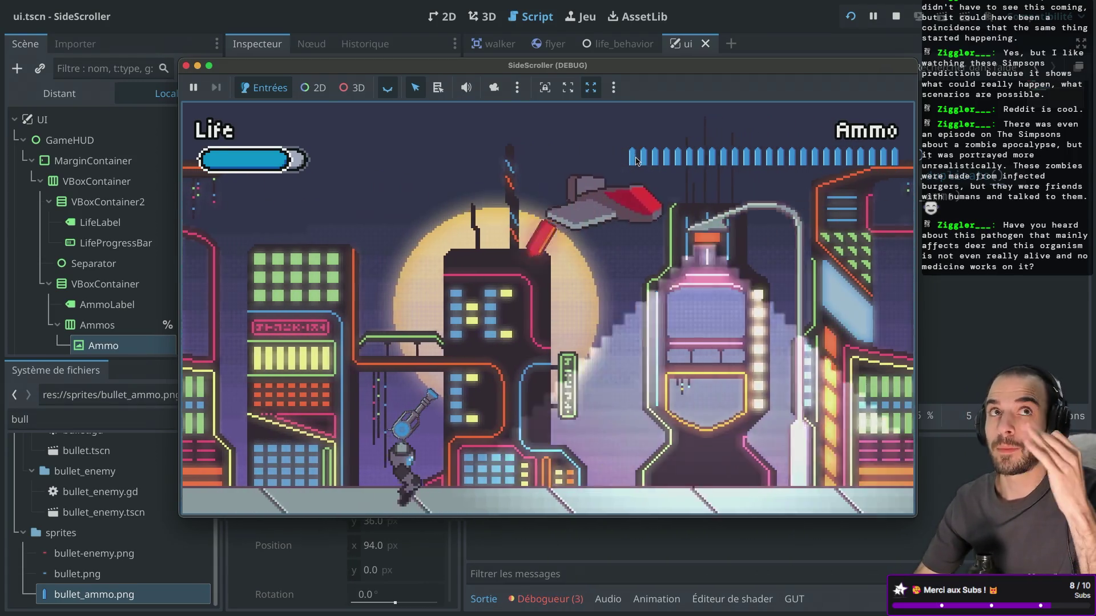
key("Right")
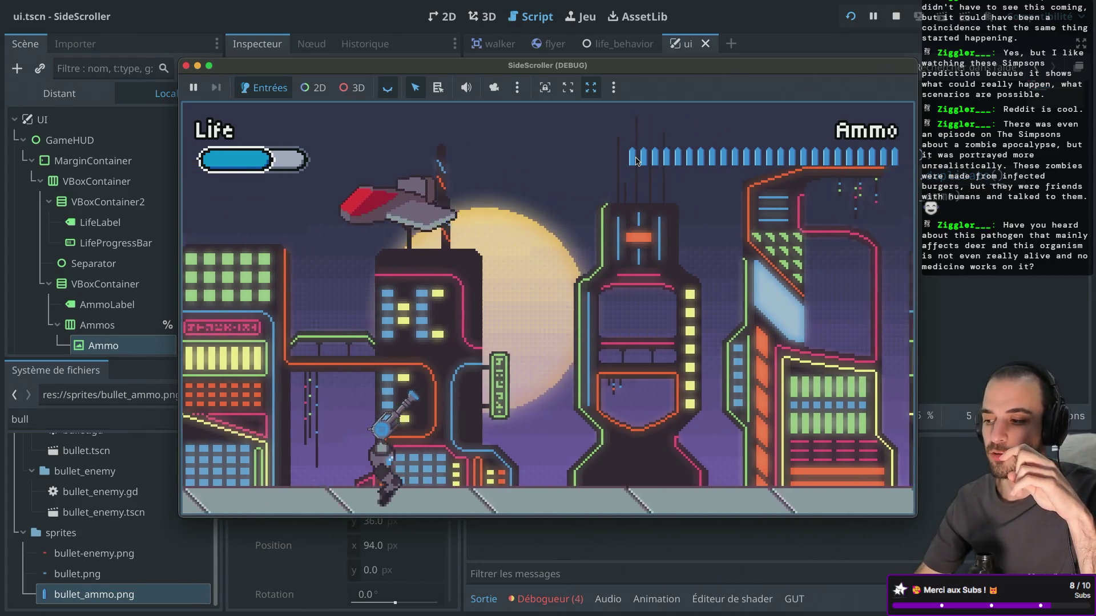
key("Right")
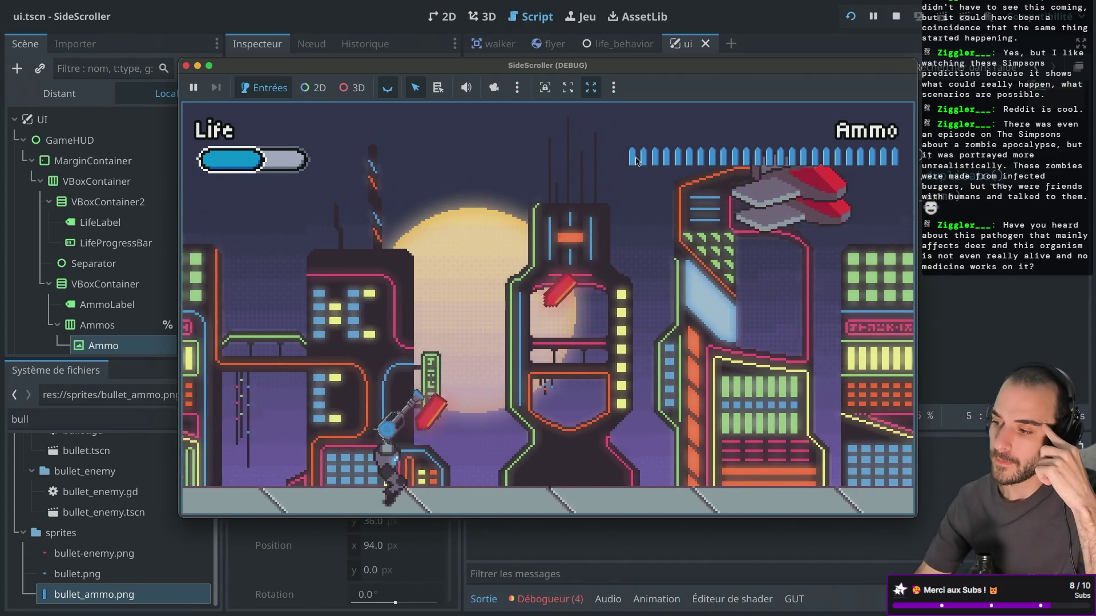
key("Right")
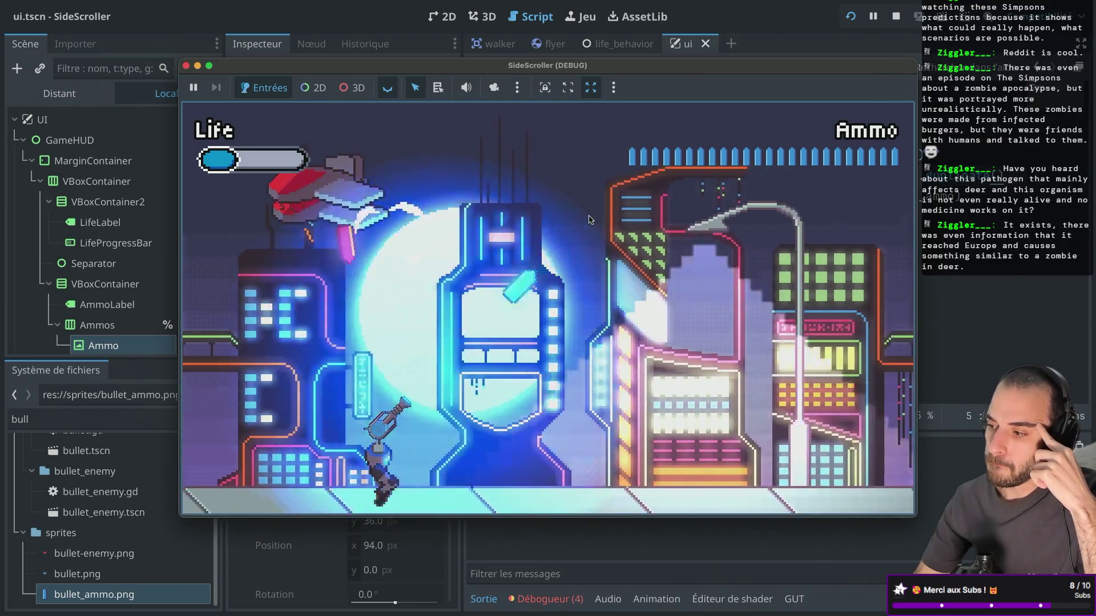
left_click(547, 322)
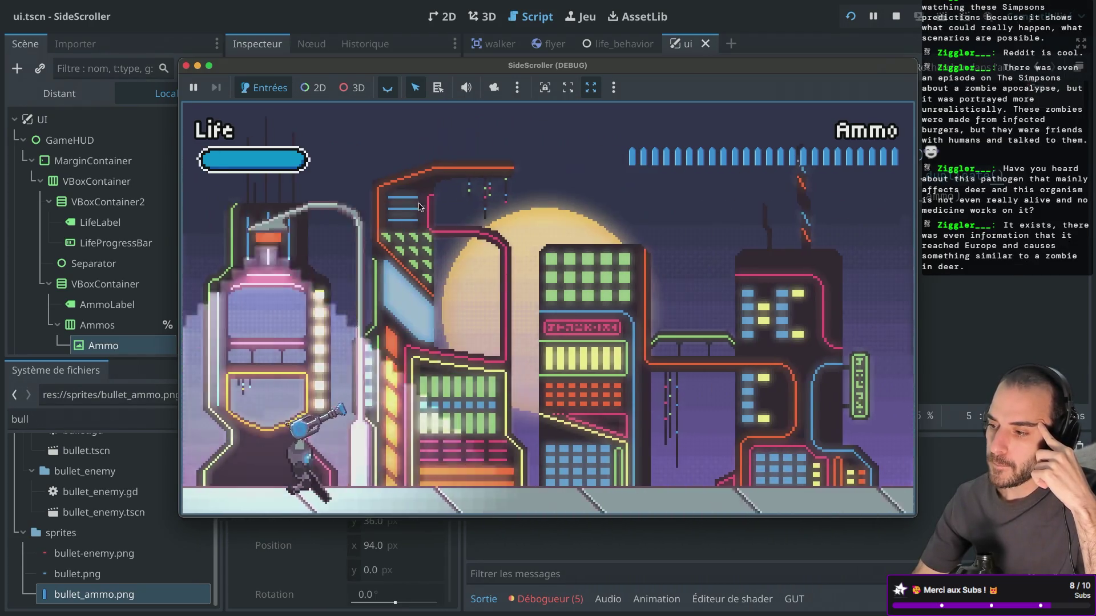
left_click(186, 66)
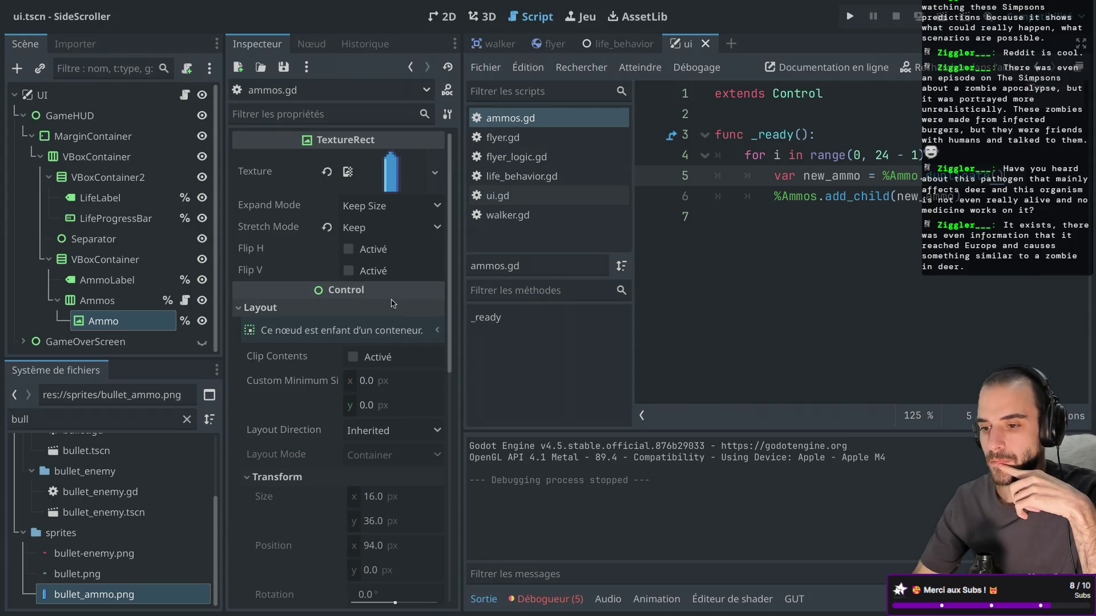
right_click(120, 323)
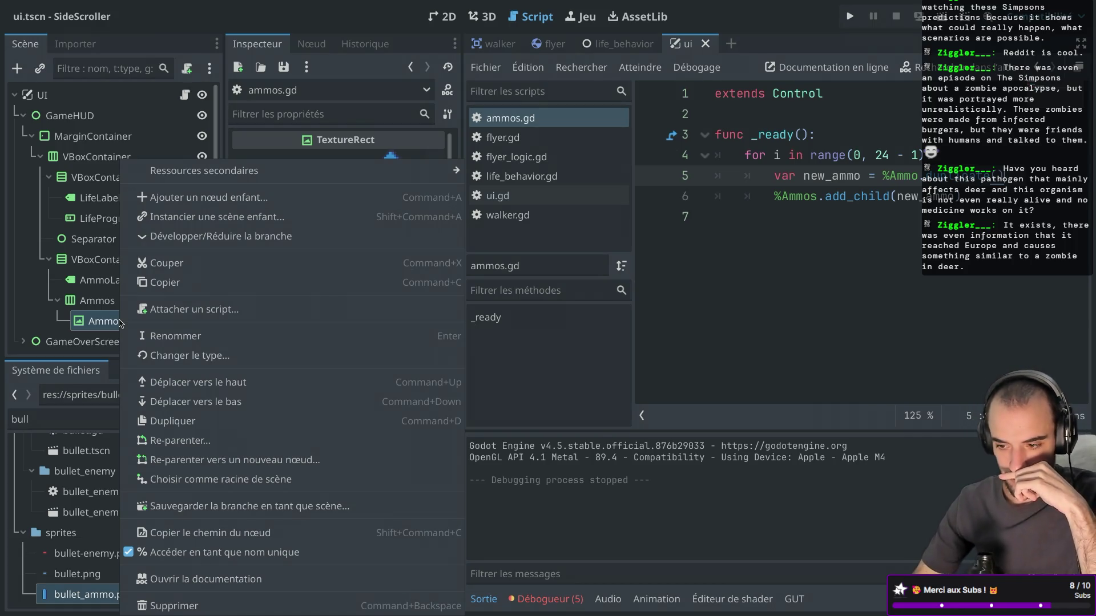
Save the Ammo branch as its own scene, res://scenes/ui/ammo.tscn
left_click(232, 510)
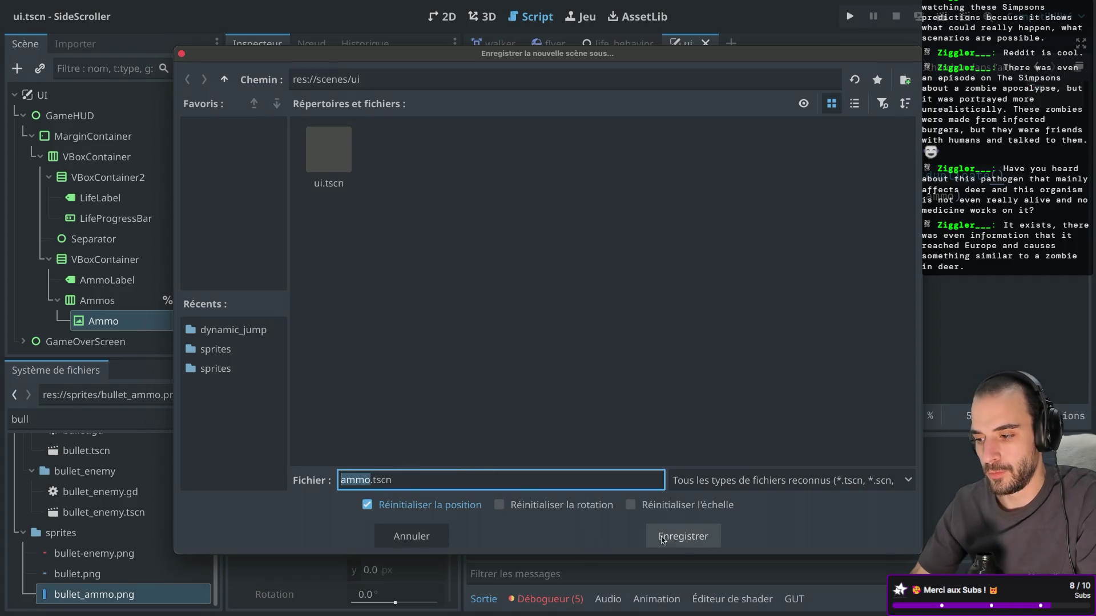
left_click(682, 536)
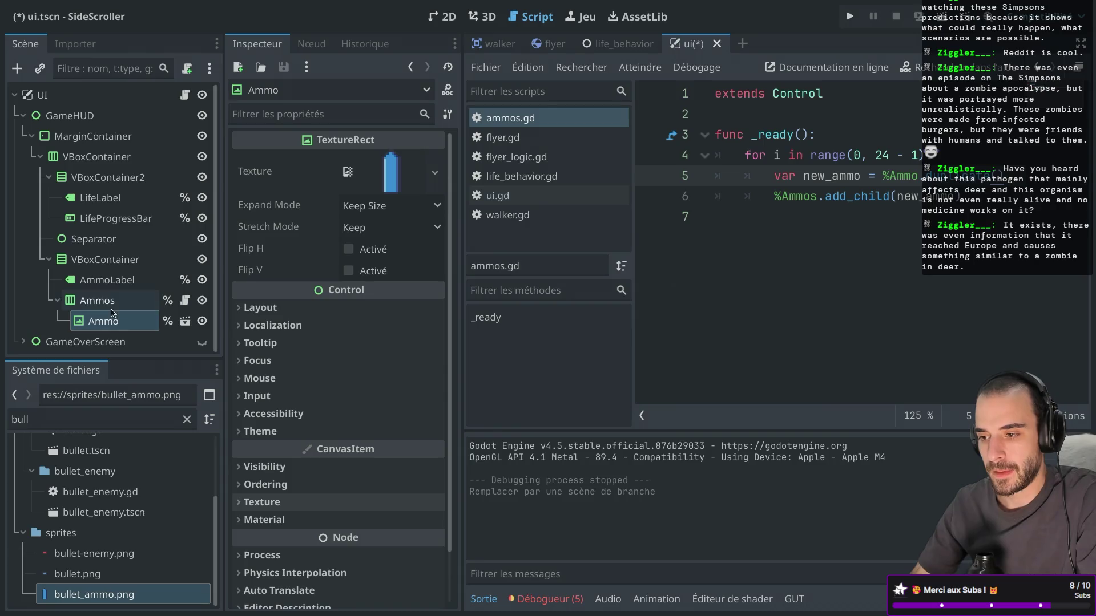
left_click(109, 303)
left_click(726, 113)
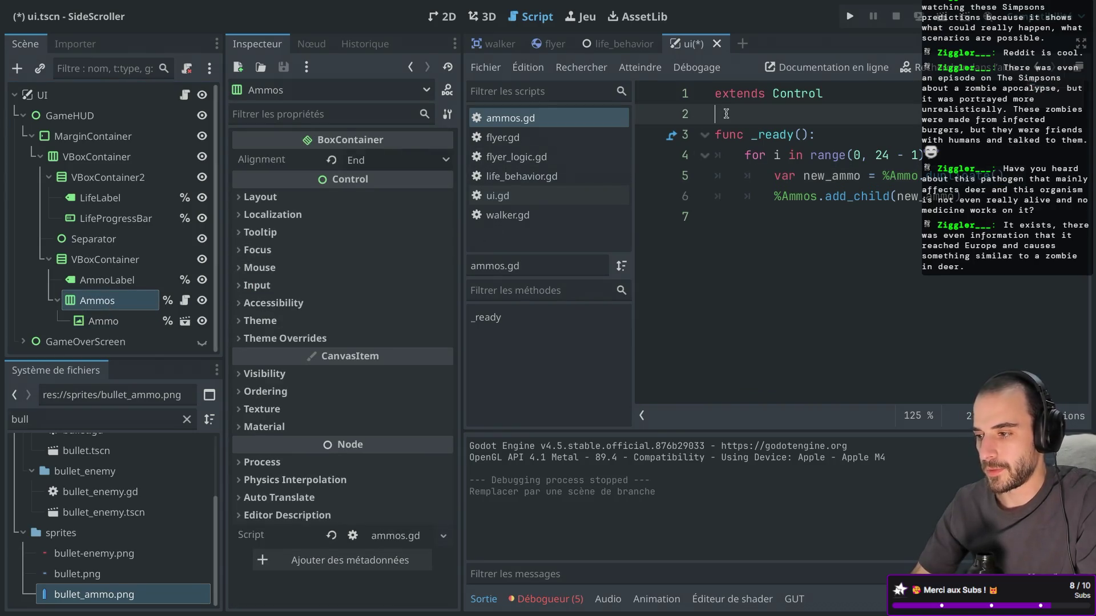
key("Return")
left_click(726, 114)
key("Return")
type("@")
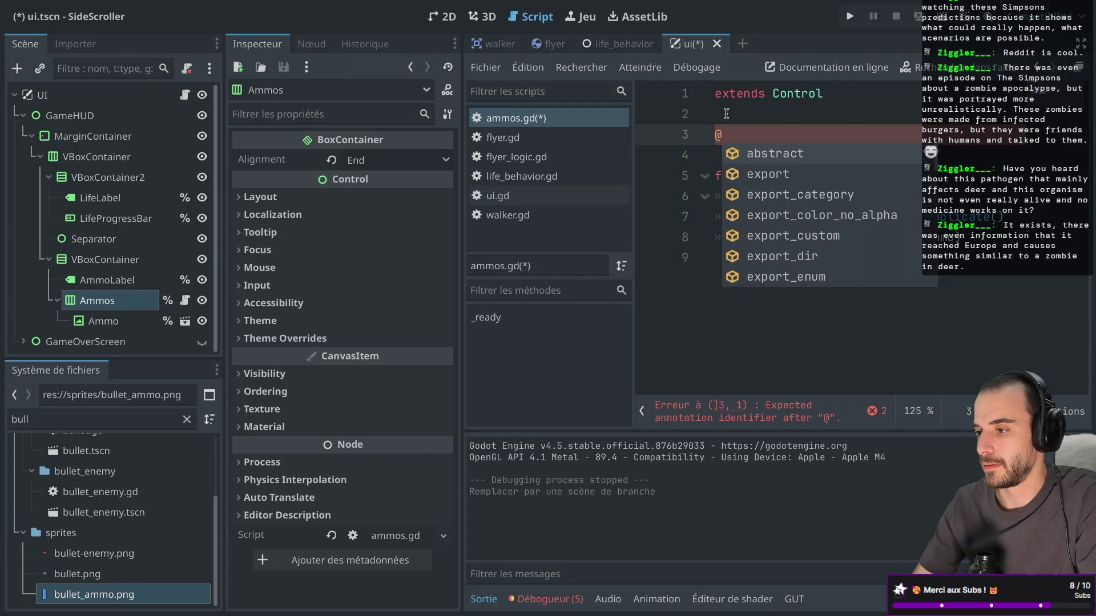
key("Down")
key("Return")
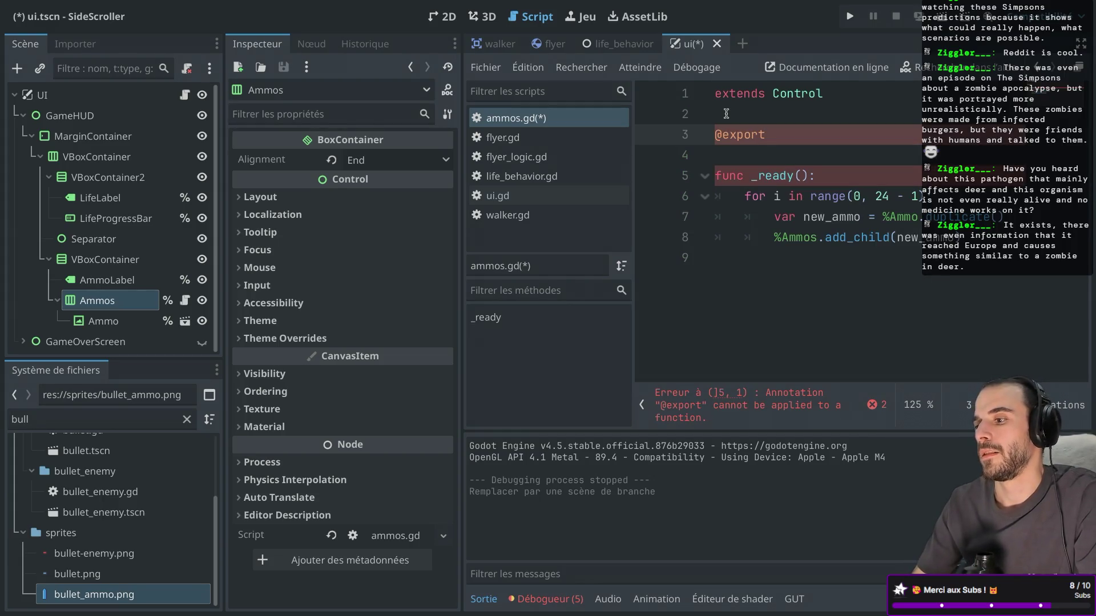
type("ammo: ")
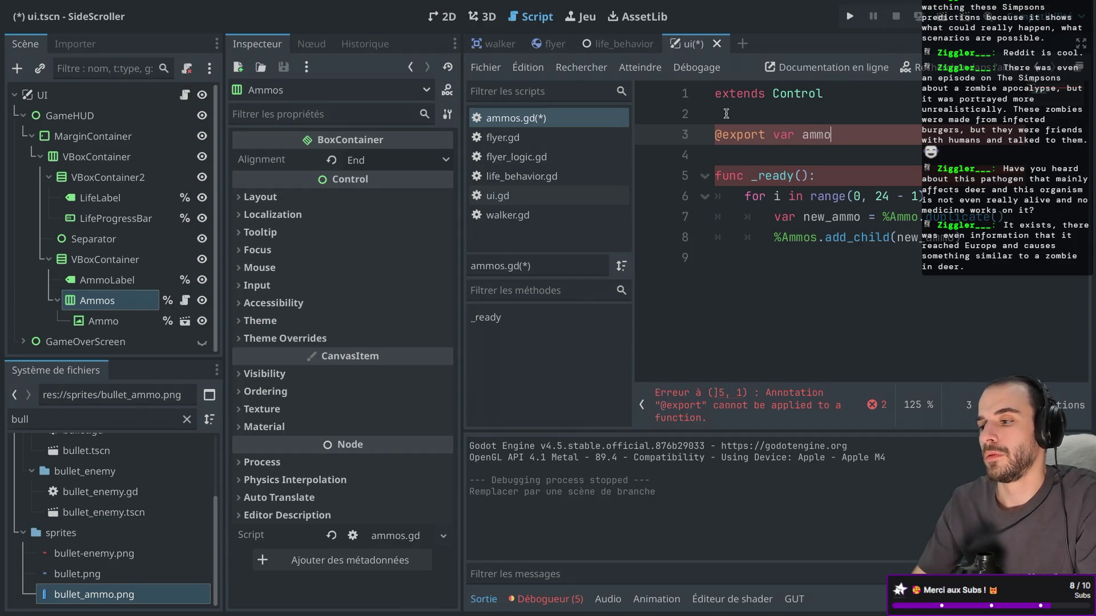
type("Texture")
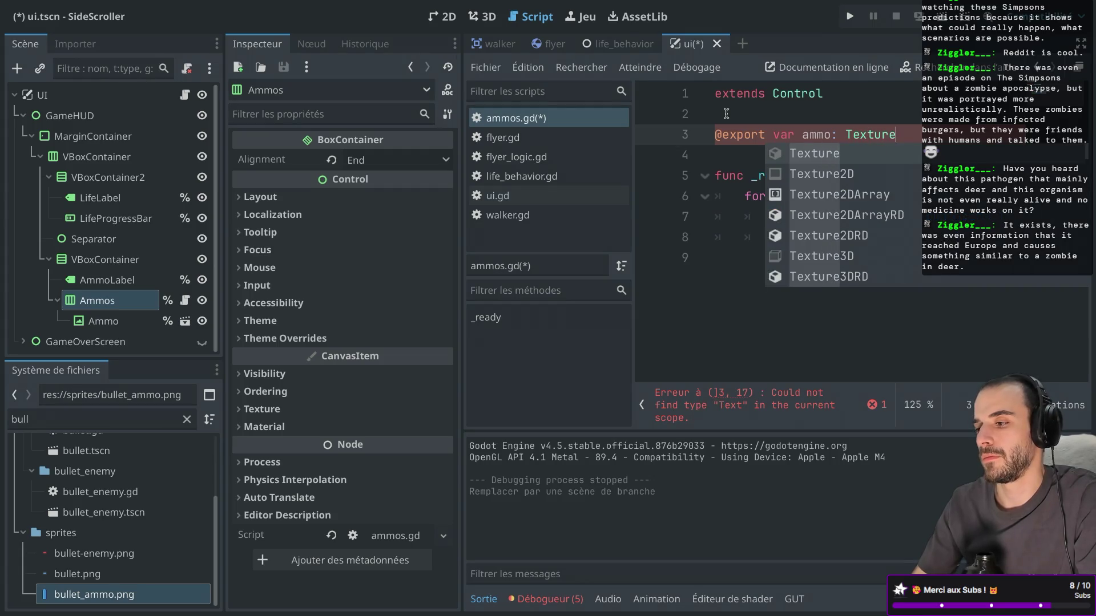
type("Rect")
key("ctrl+s")
left_click(381, 160)
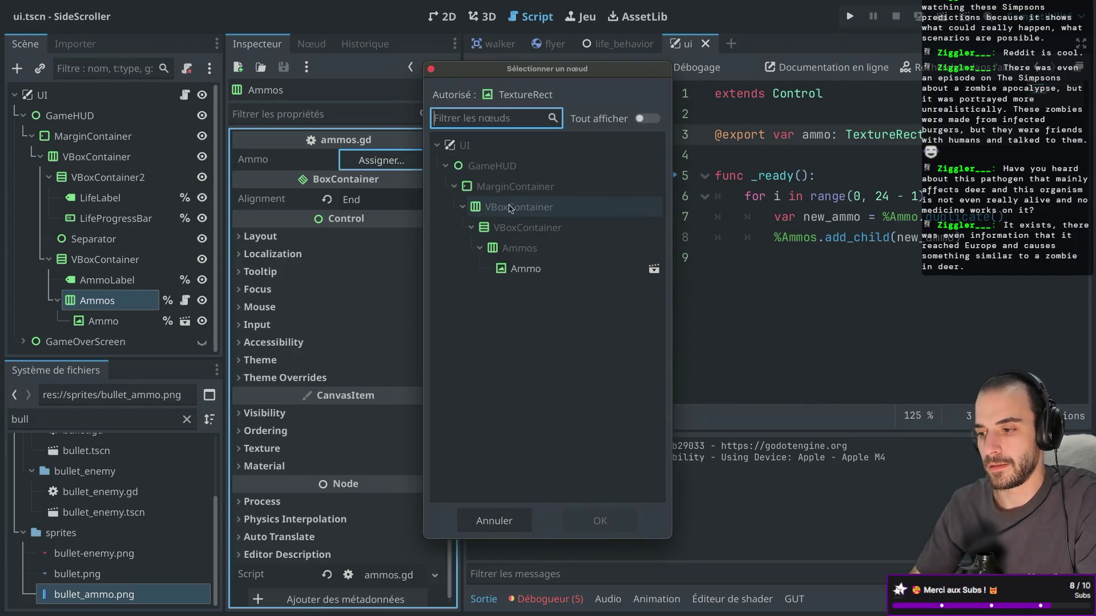
key("Escape")
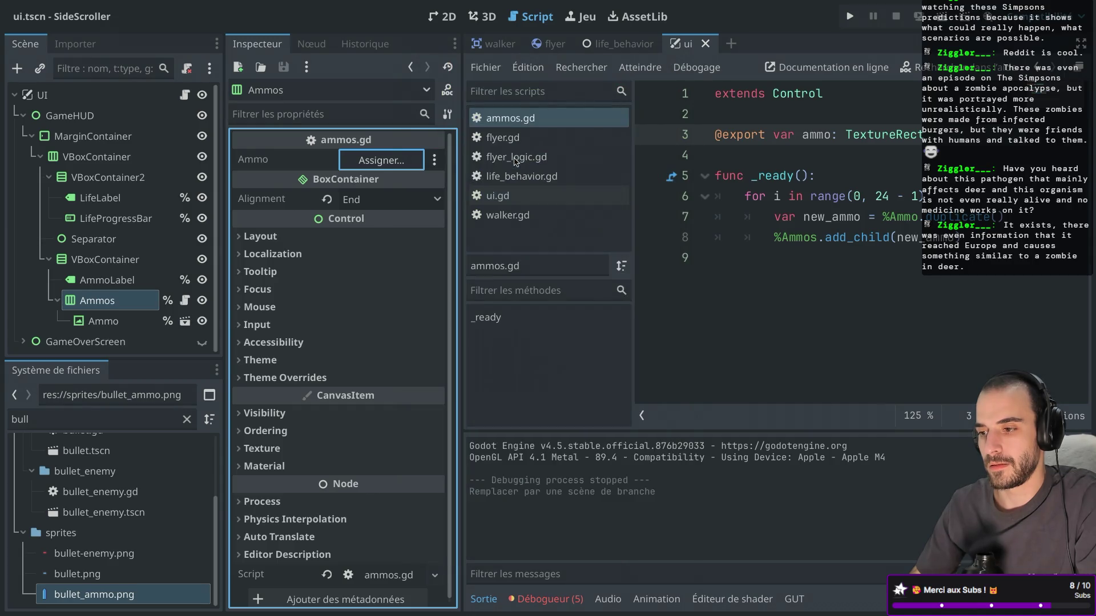
Filter the FileSystem for 'ammo' and drag ammo.tscn onto the Inspector's Ammo property
double_click(856, 140)
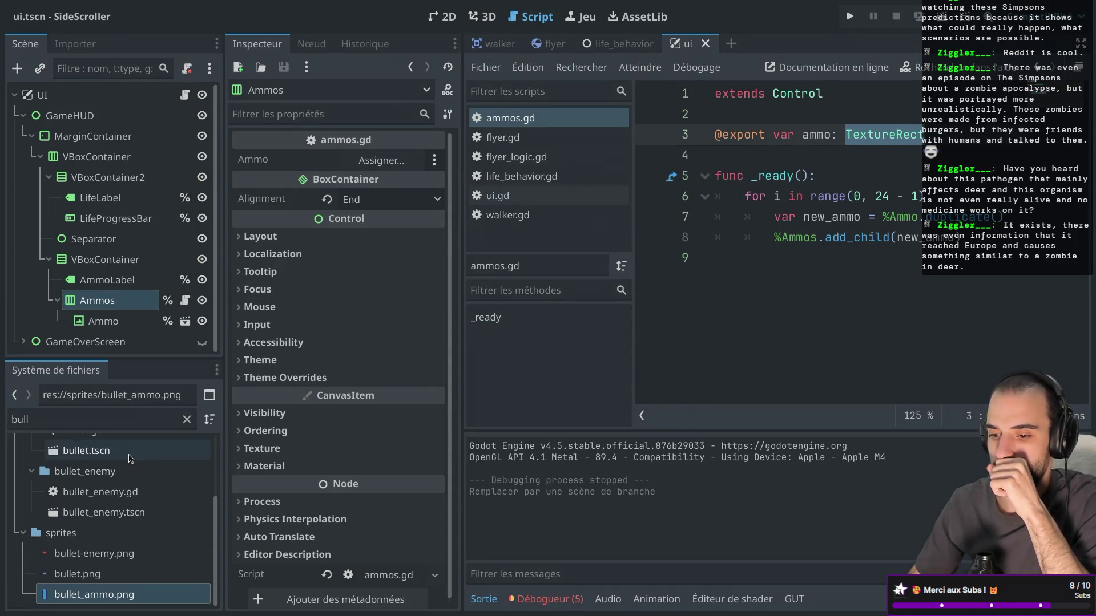
double_click(50, 421)
type("ammo")
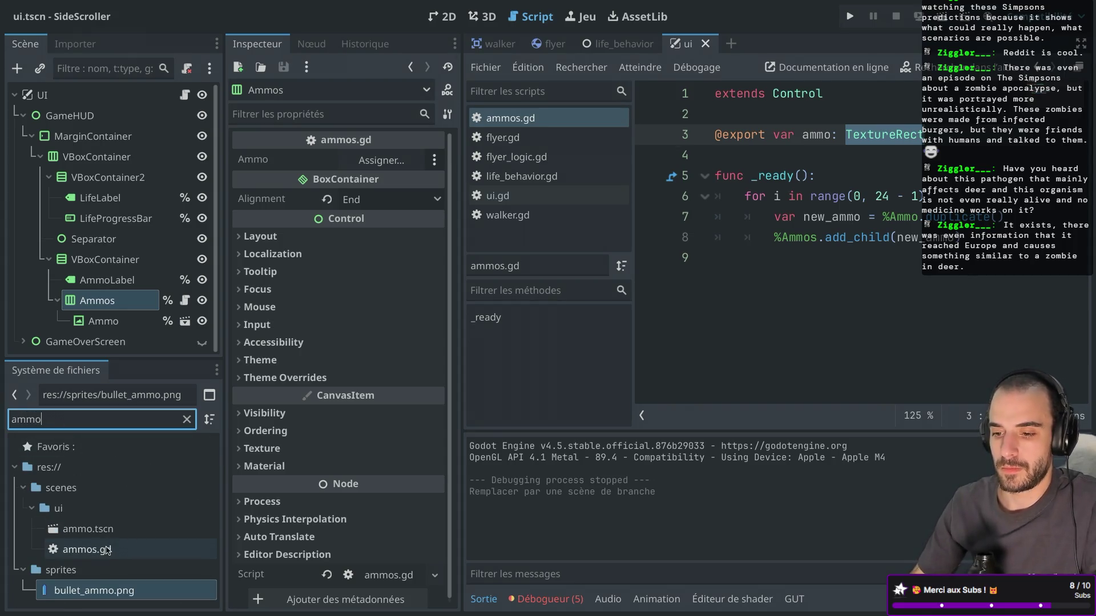
left_click(95, 535)
mouse_move(95, 537)
left_mouse_down()
mouse_move(228, 400)
mouse_move(330, 254)
mouse_move(376, 162)
left_mouse_up()
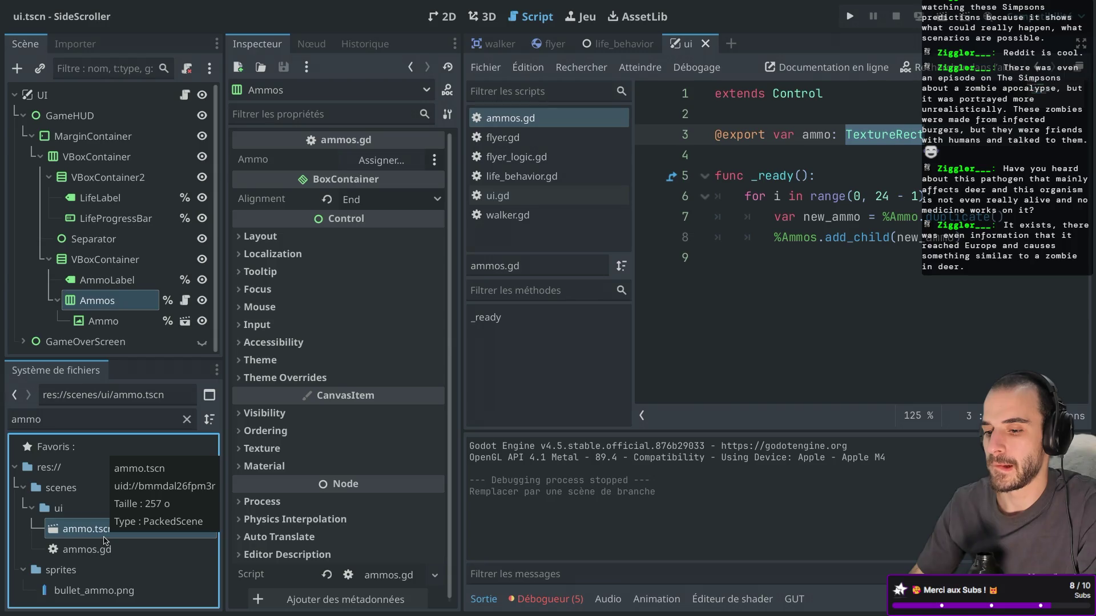
Retype the ammo export as Scene and save ammos.gd, causing an unknown Scene type error
type("Resour")
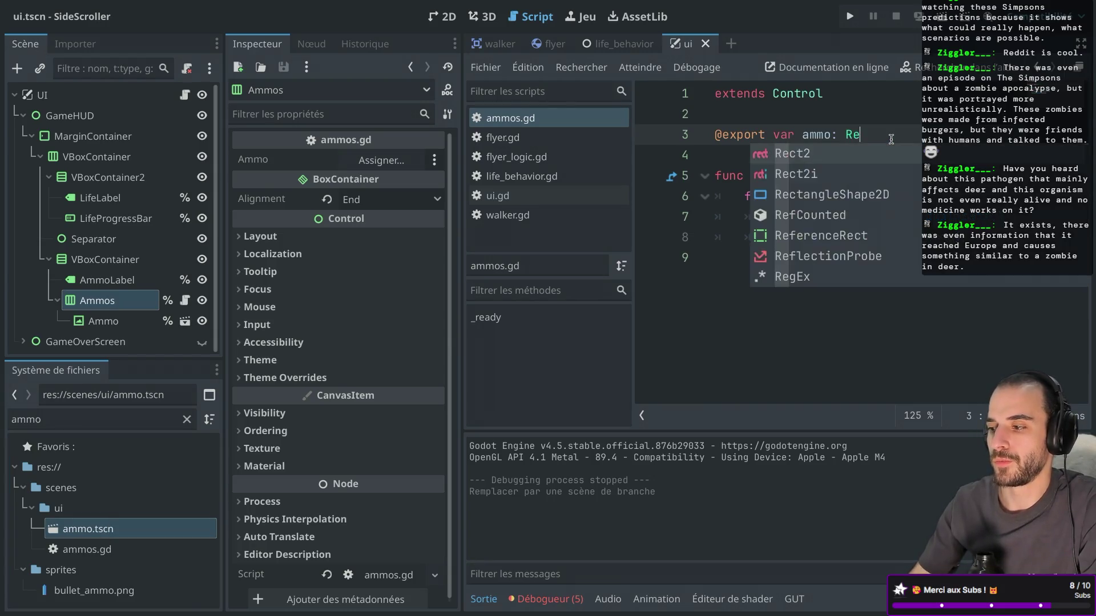
key("BackSpace")
key("BackSpace")
key("BackSpace")
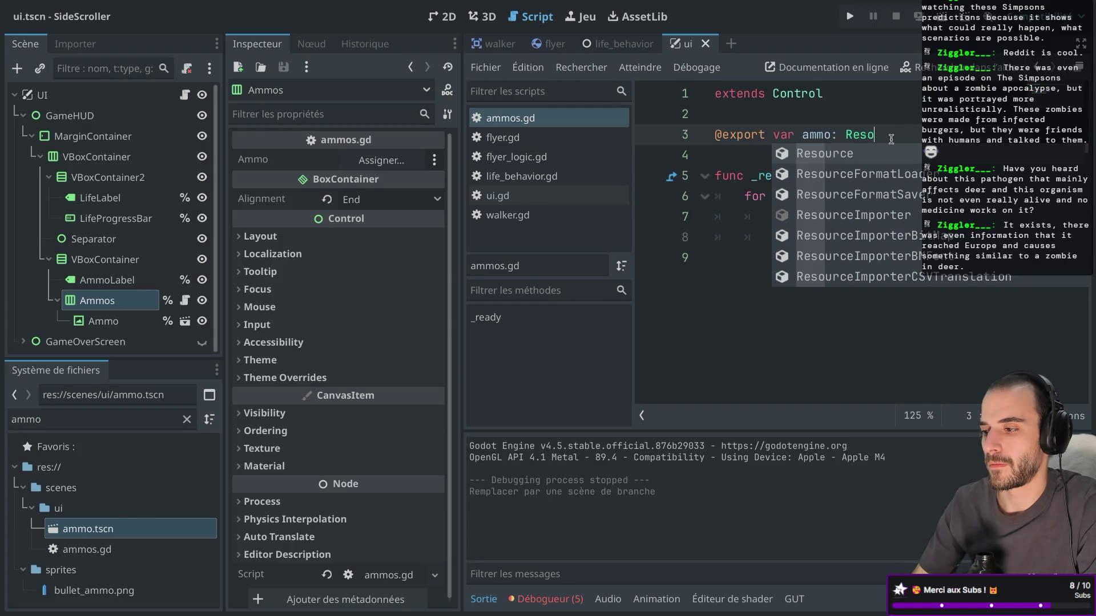
type("Scene")
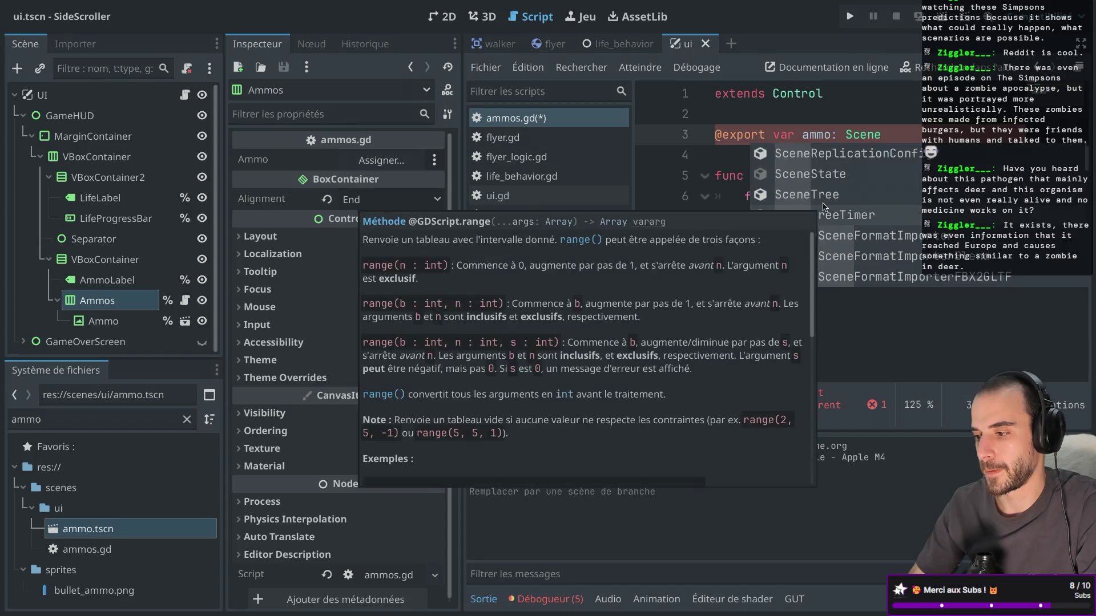
double_click(859, 136)
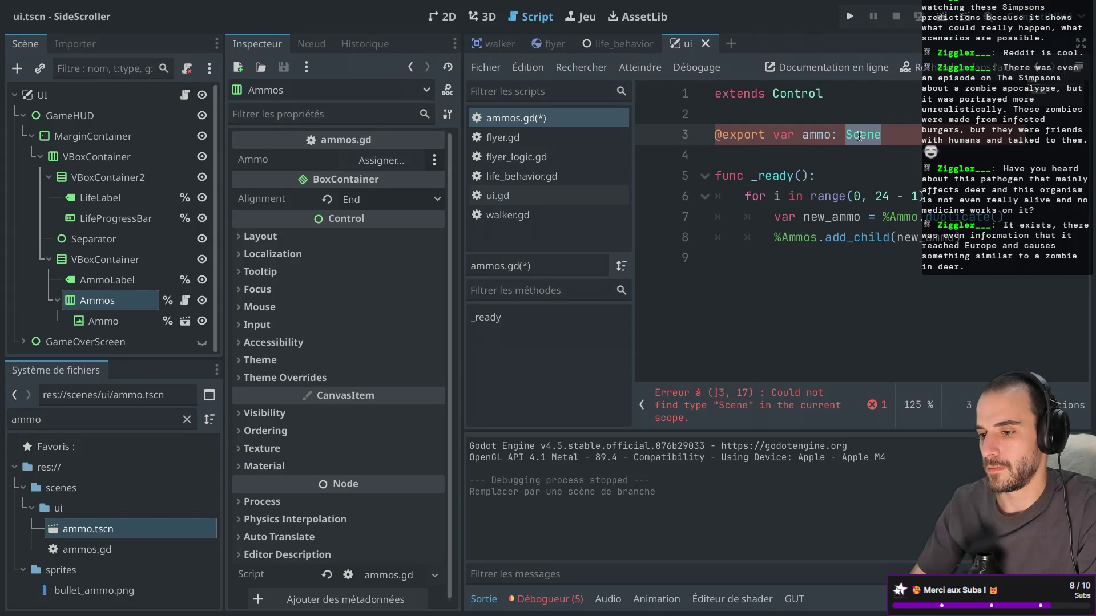
type("S")
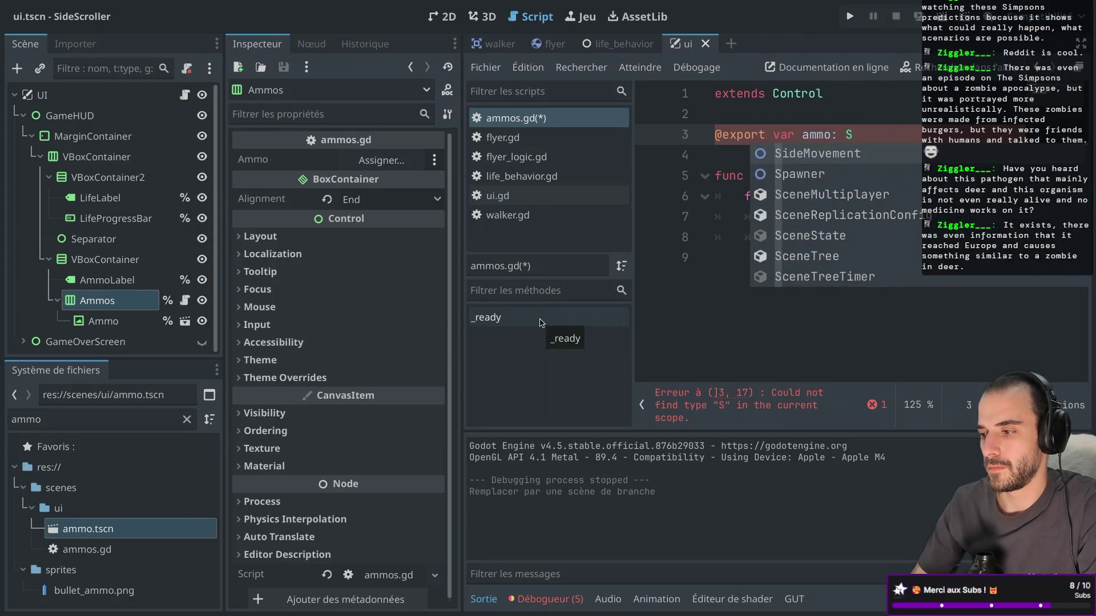
type("cene")
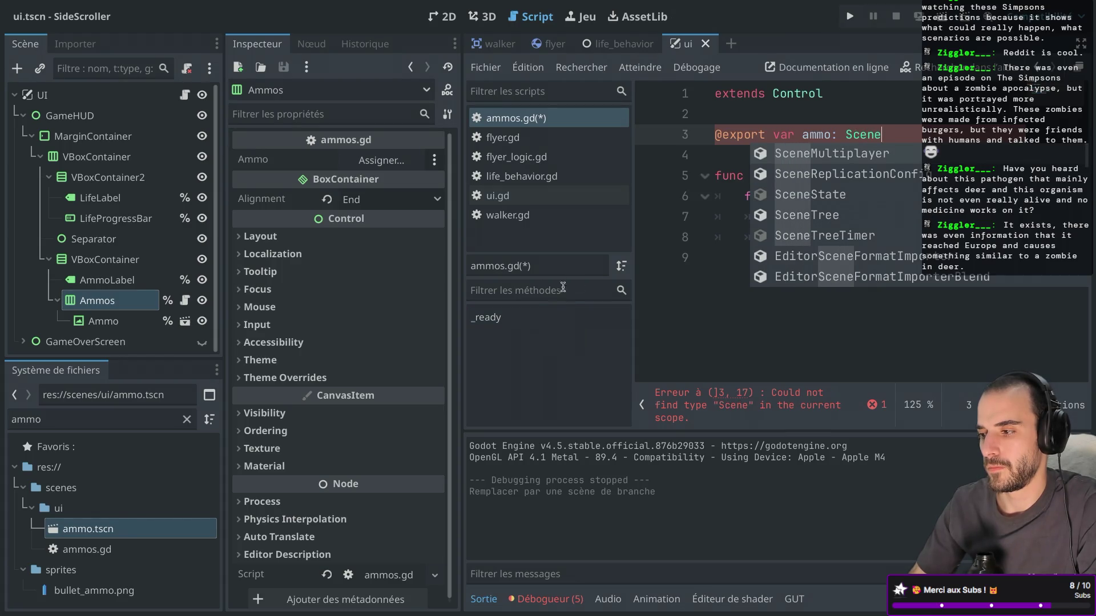
double_click(867, 137)
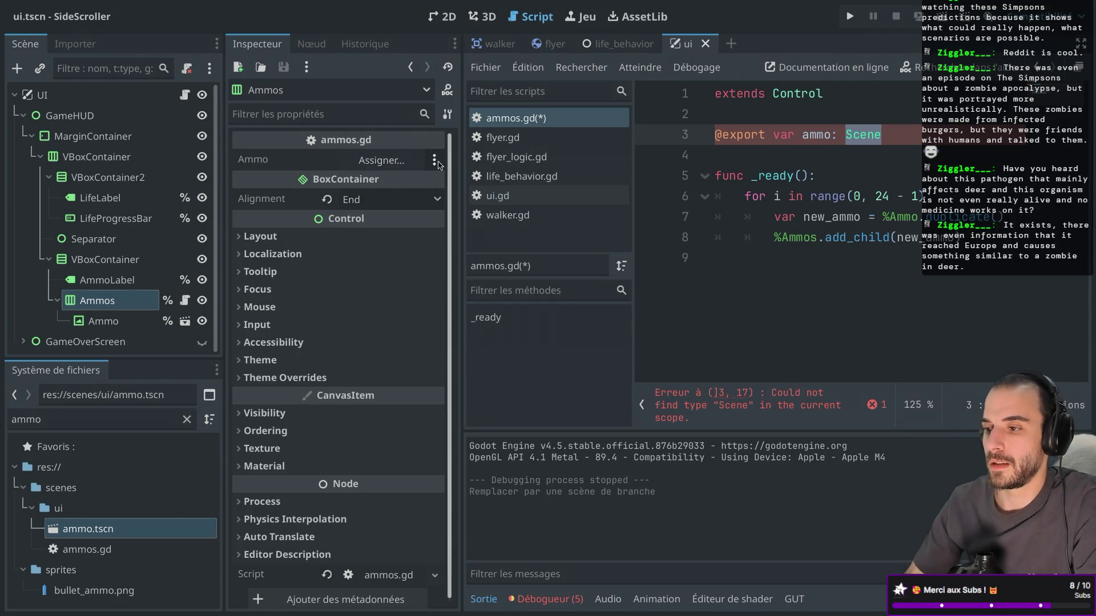
key("ctrl+s")
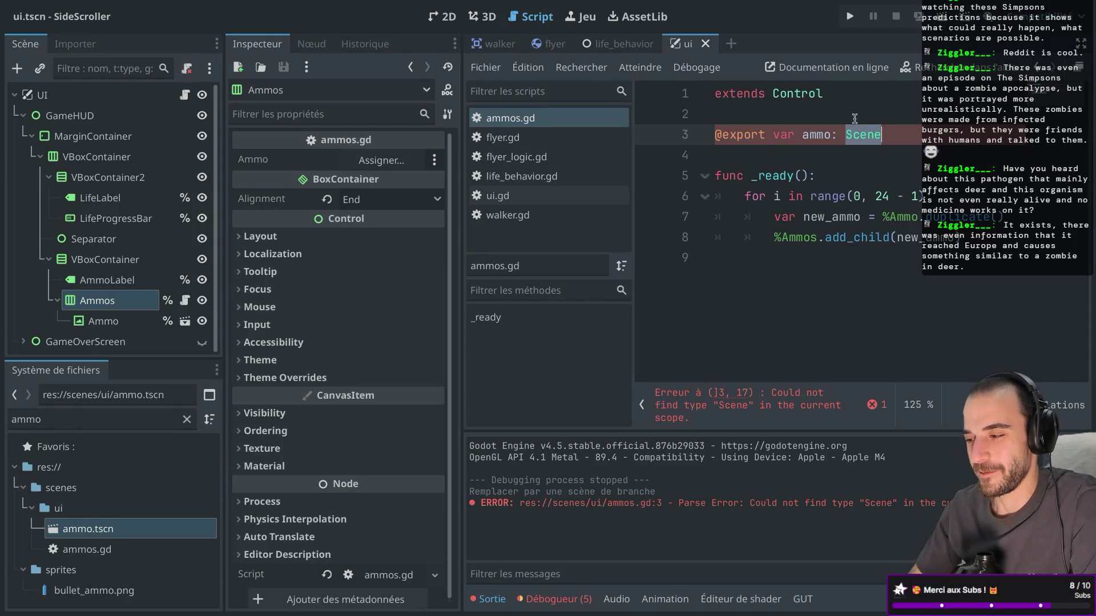
Enlarge the FileSystem panel and switch to the browser's r/godot thread on copying nodes
left_click(815, 141)
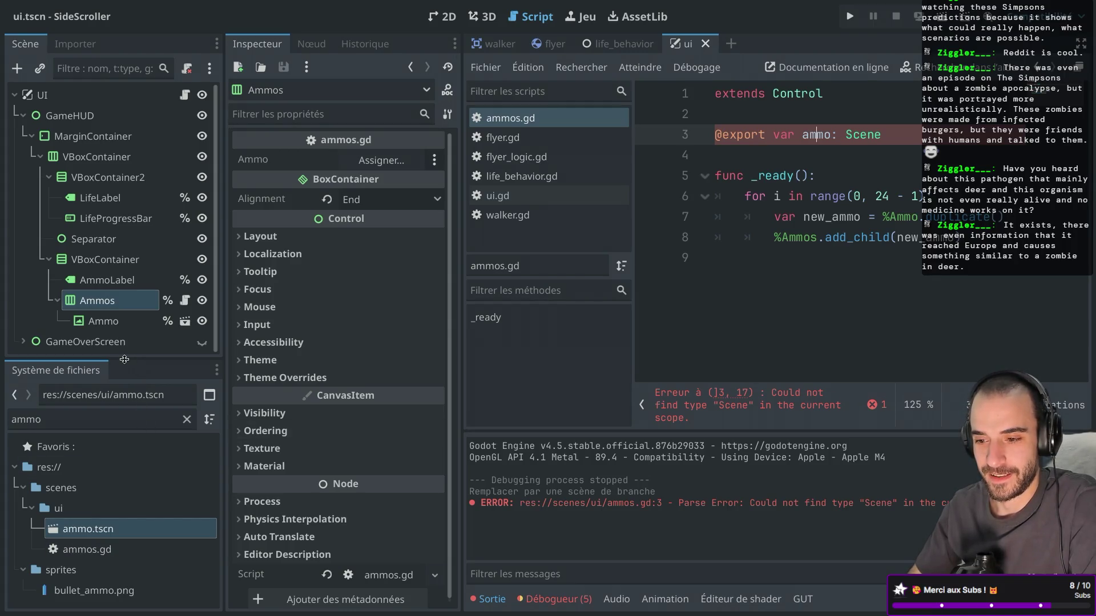
left_click_drag(116, 359, 116, 339)
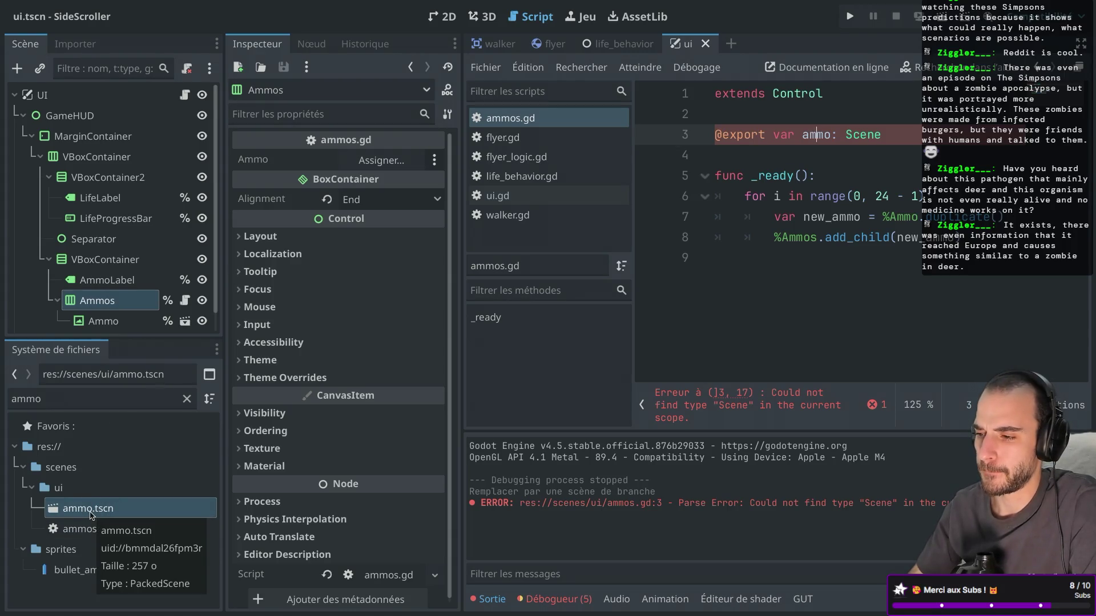
key("super+Tab")
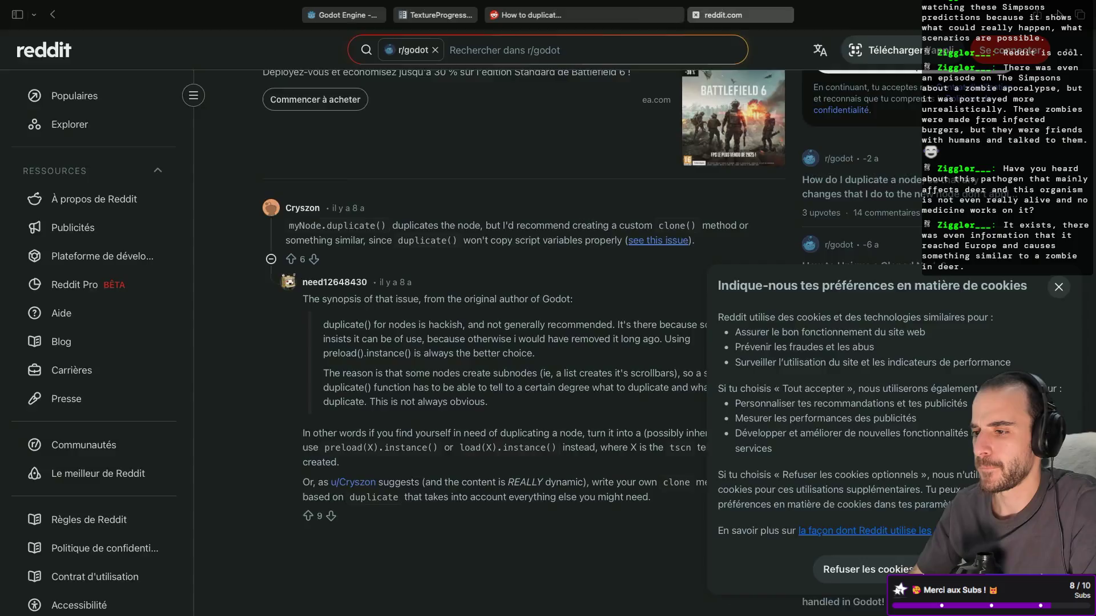
In a new Safari tab, search 'godot pass scene in export' and open the Godot Forum thread
key("super+t")
type("godot")
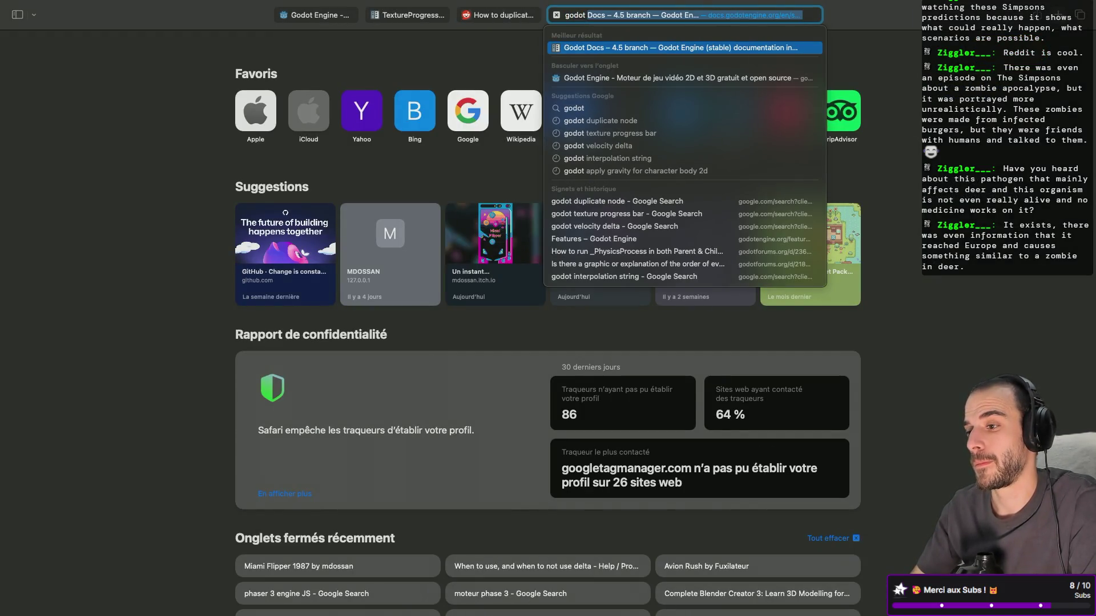
type(" pass resources")
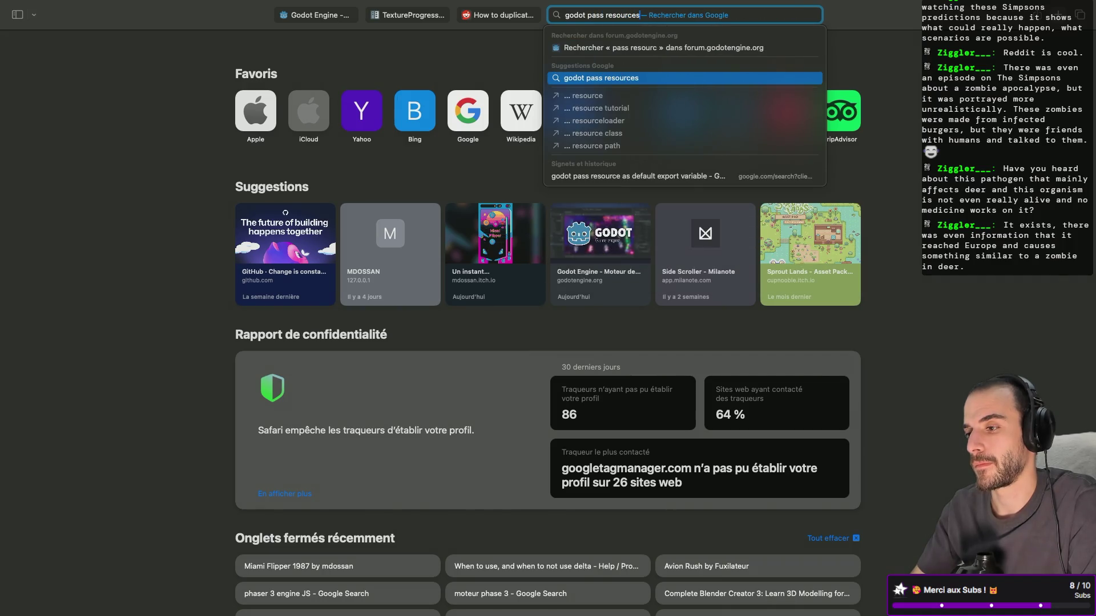
key("BackSpace")
key("BackSpace")
key("BackSpace")
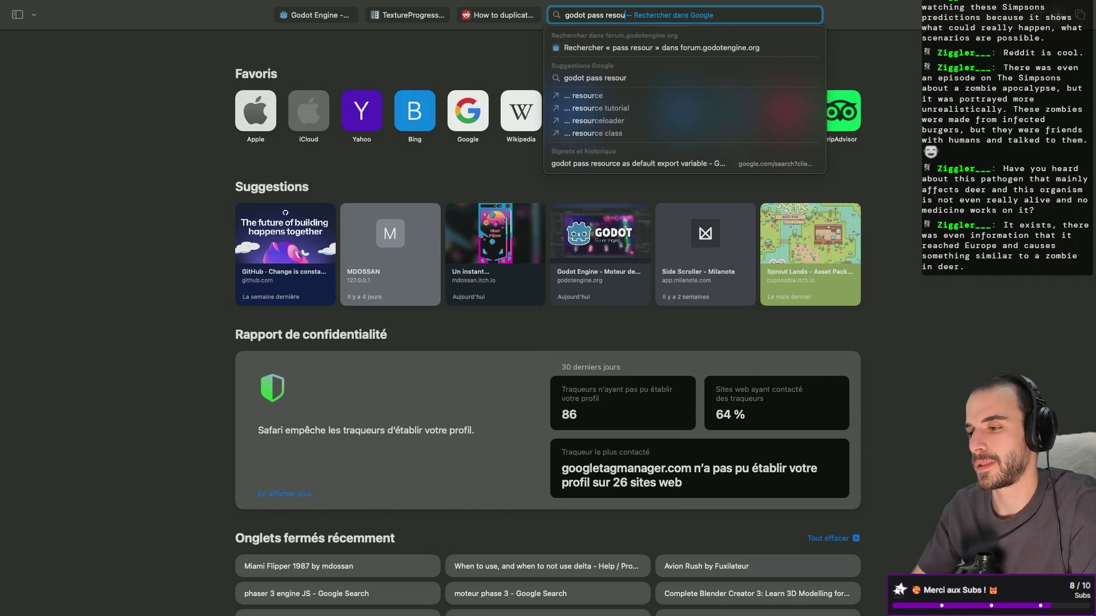
type("scene in exp")
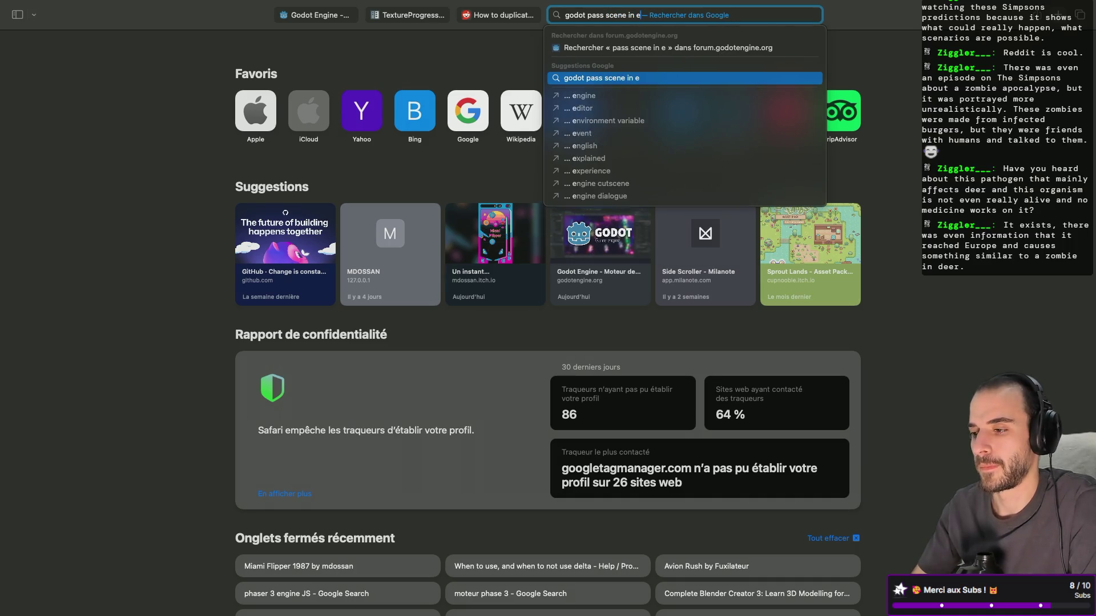
type("ort")
key("Return")
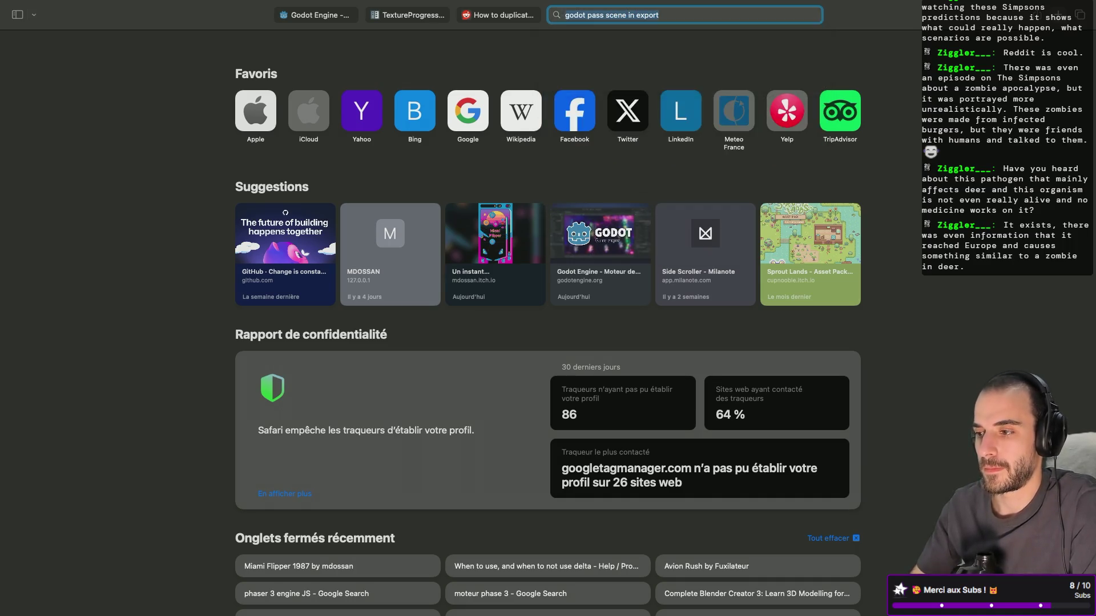
scroll(372, 277, "down", 5)
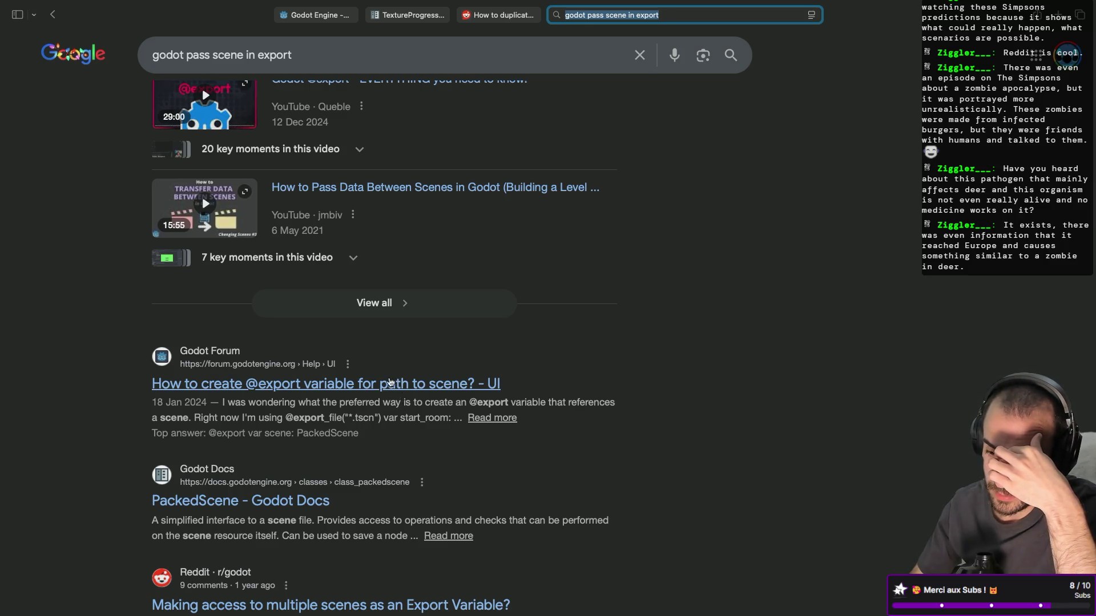
left_click(393, 384)
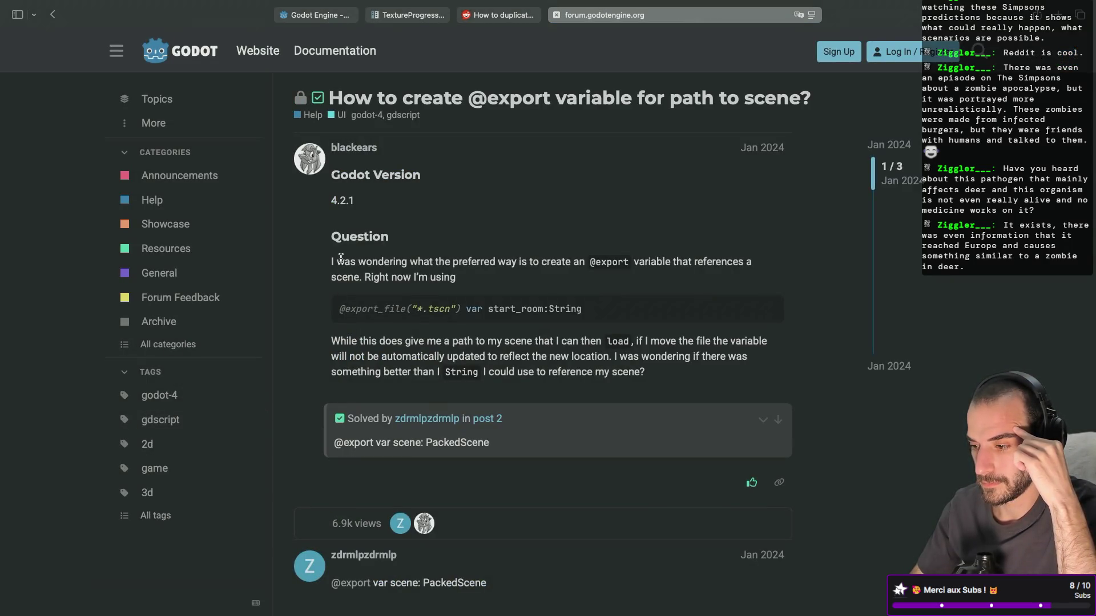
Scroll down the forum thread and select PackedScene in the answer
scroll(340, 258, "down", 2)
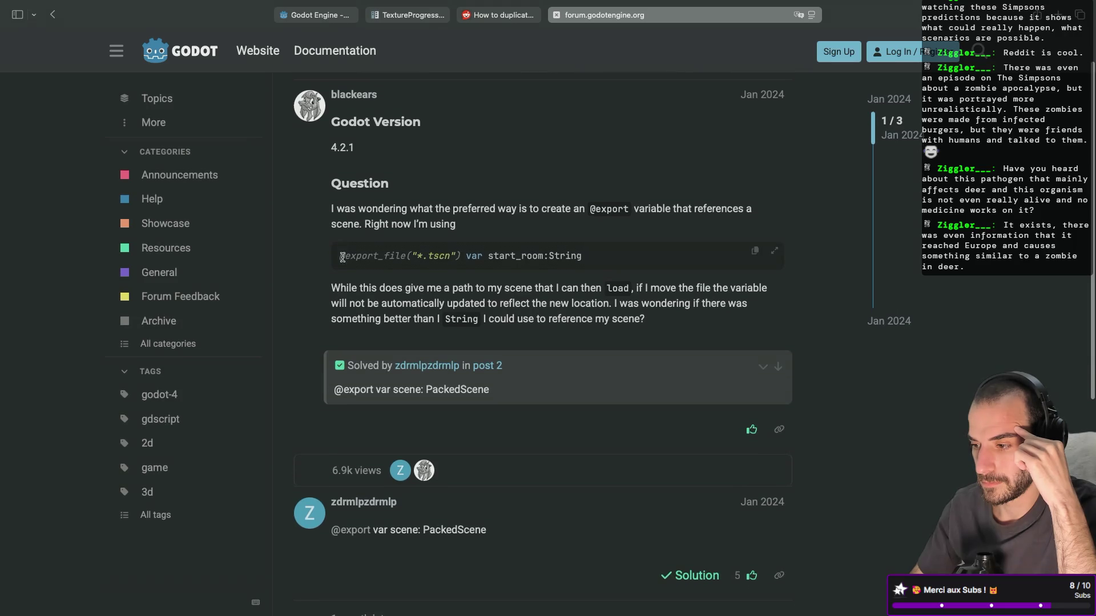
scroll(409, 240, "down", 5)
scroll(423, 251, "down", 1)
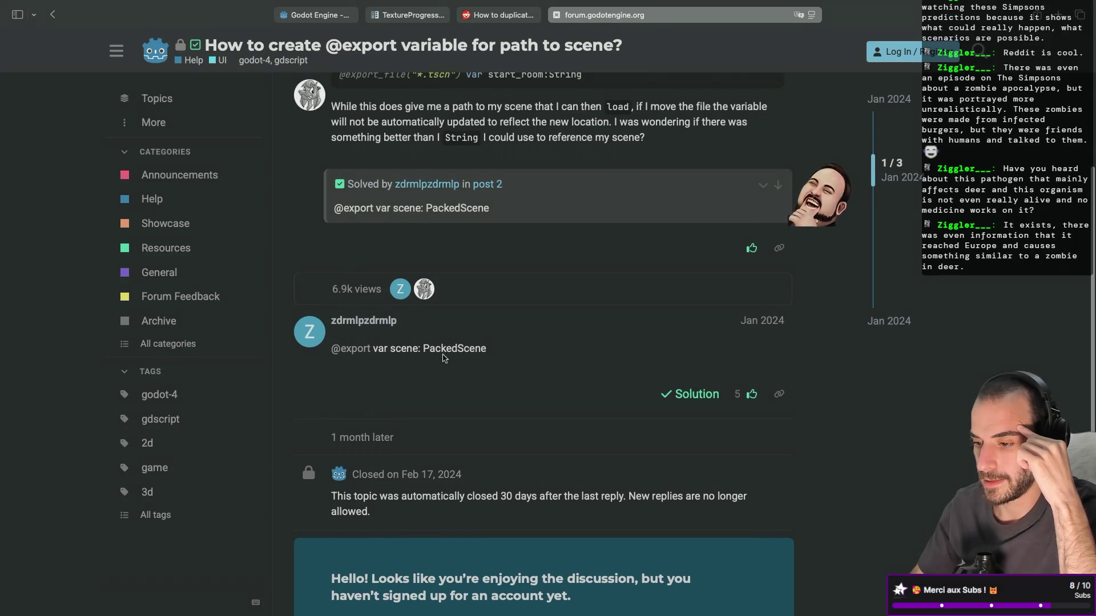
scroll(449, 342, "down", 3)
double_click(464, 261)
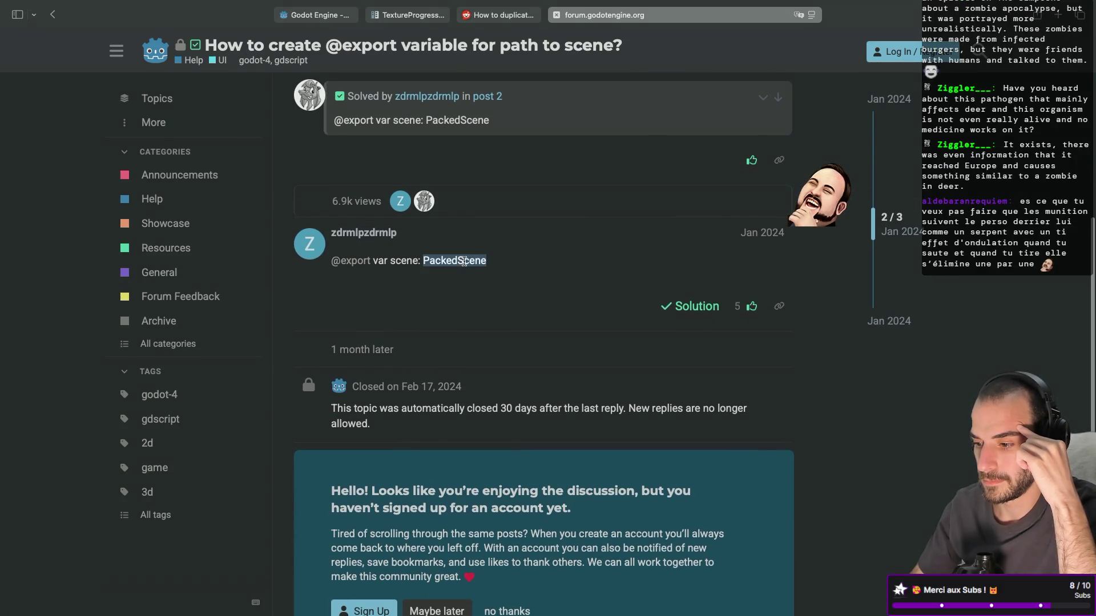
Back in Godot, delete the wrong Scene type on line 3 of ammos.gd
key("ctrl+Right")
double_click(864, 135)
key("BackSpace")
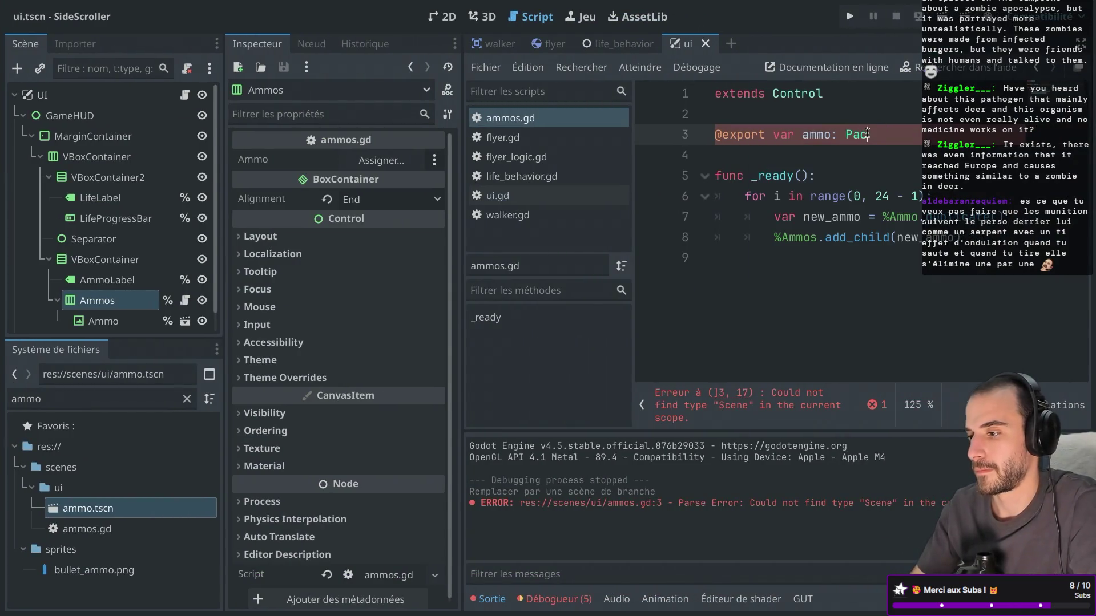
Complete the ammo export type as PackedScene and save ammos.gd
type("S")
key("Return")
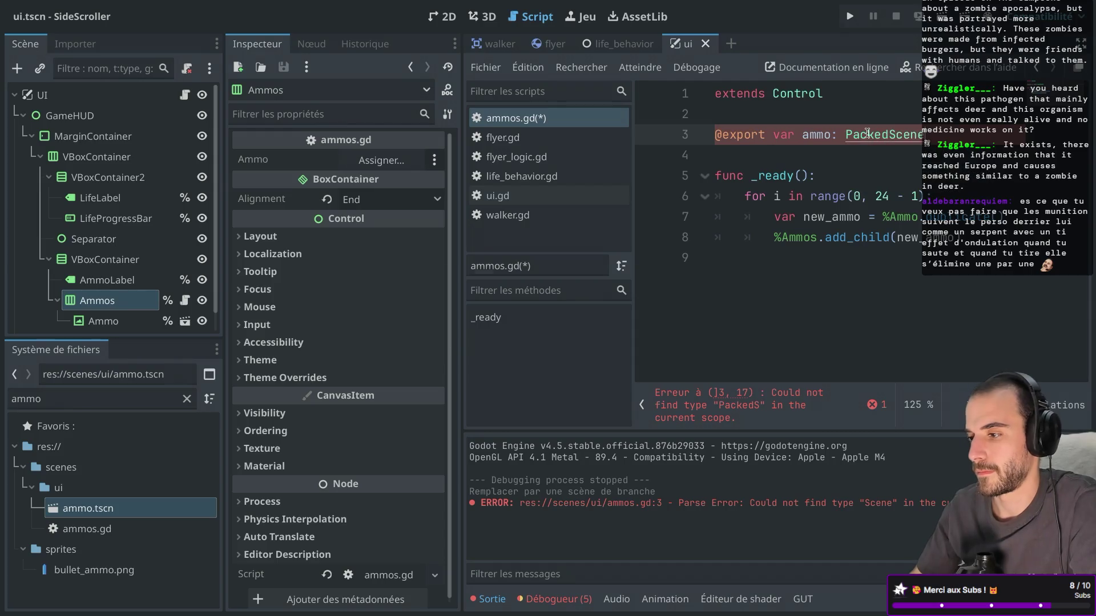
key("ctrl+s")
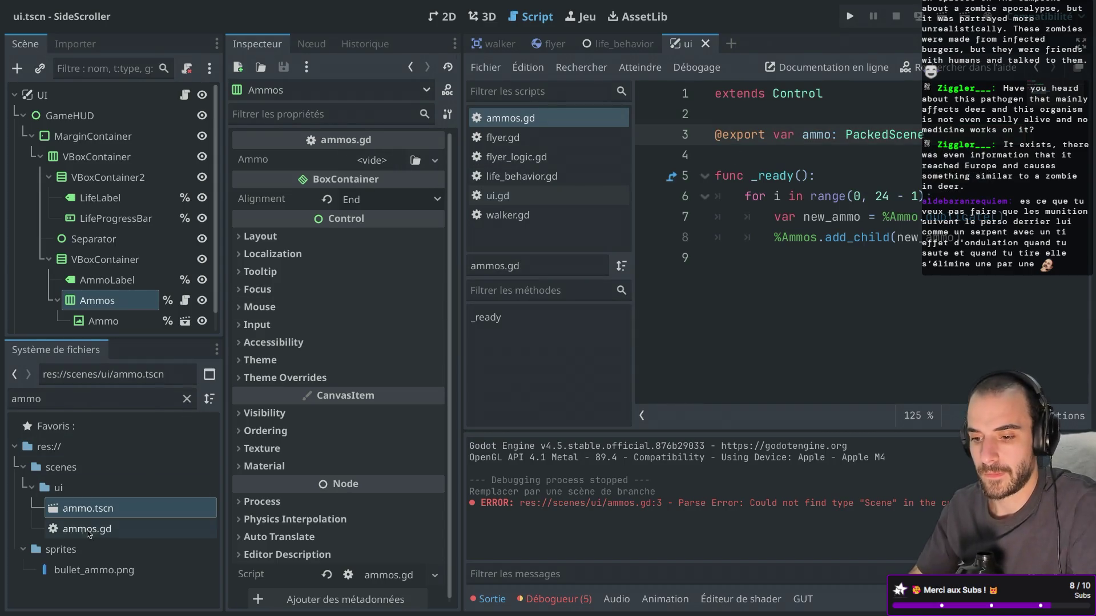
Drag ammo.tscn from FileSystem into the Ammos node's Ammo property
left_click(91, 510)
mouse_move(90, 512)
left_mouse_down()
mouse_move(313, 292)
mouse_move(360, 160)
left_mouse_up()
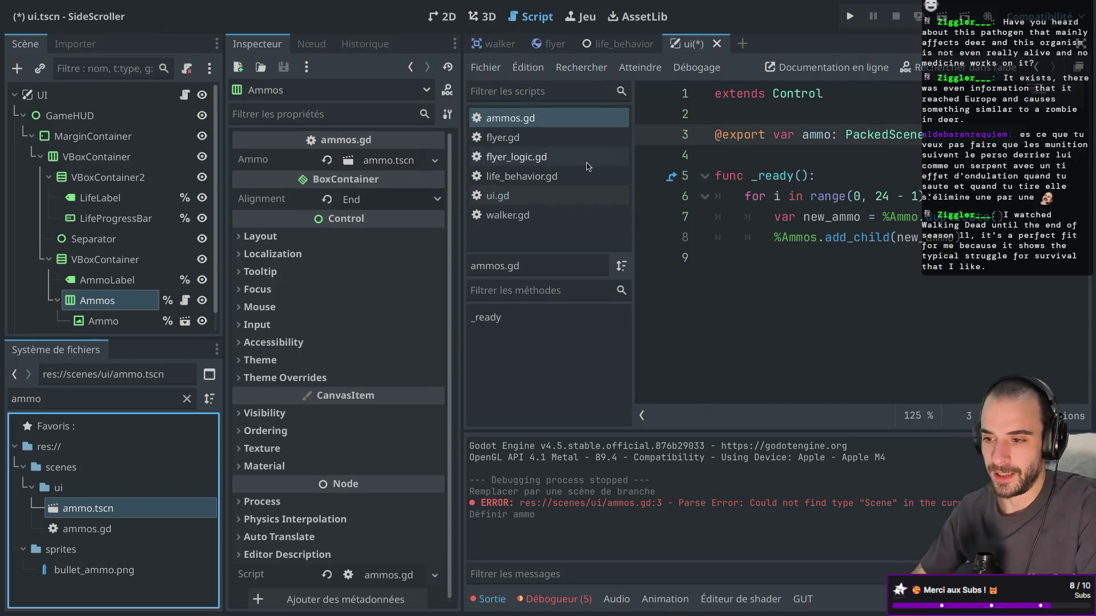
key("ctrl+shift+F11")
Save, then remove ' - 1' so the line 6 loop runs over range(0, 24)
left_click(395, 150)
key("ctrl+s")
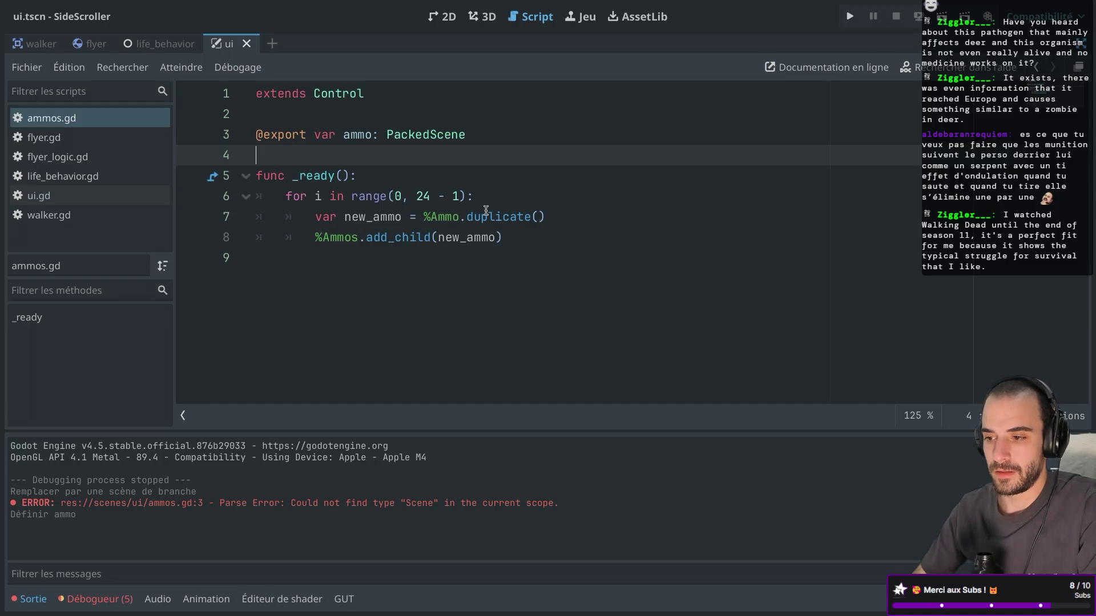
left_click(457, 196)
key("BackSpace")
key("BackSpace")
key("BackSpace")
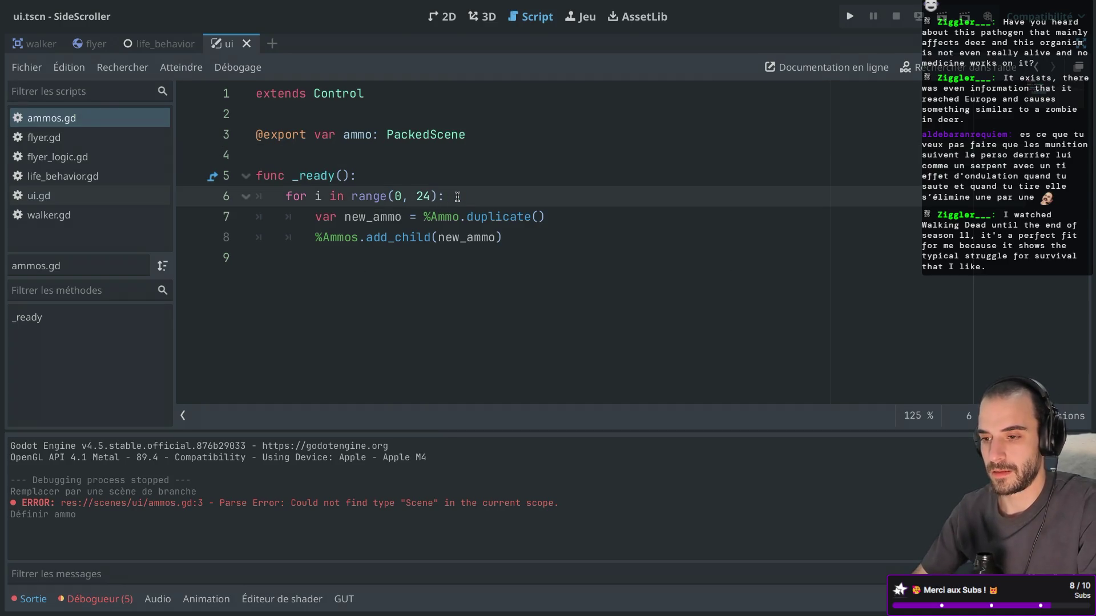
key("ctrl+super+d")
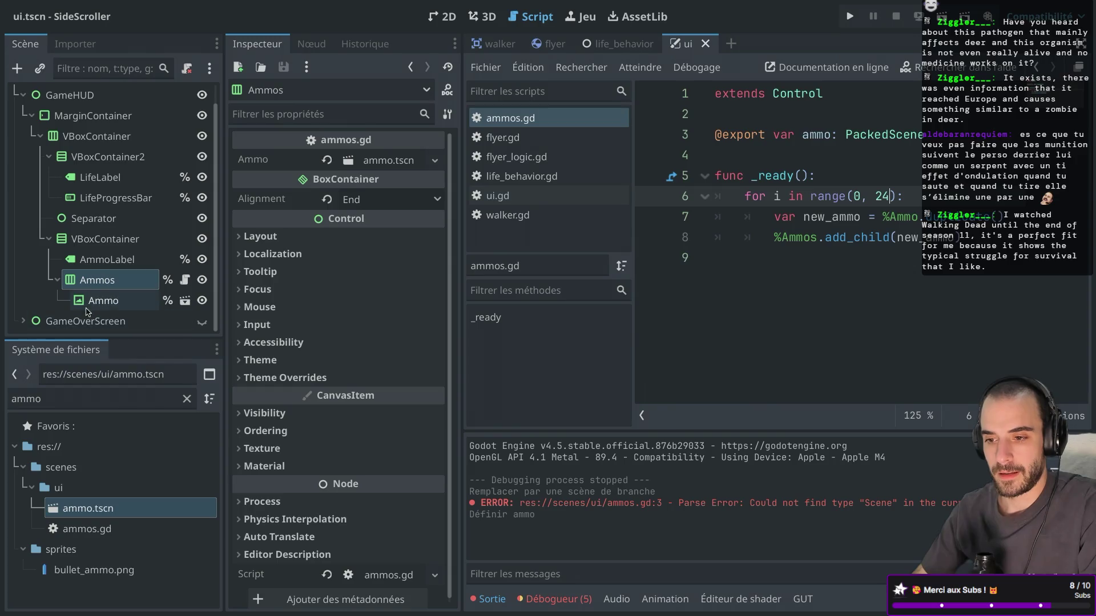
Delete the original Ammo node under Ammos and confirm
right_click(118, 305)
left_click(176, 607)
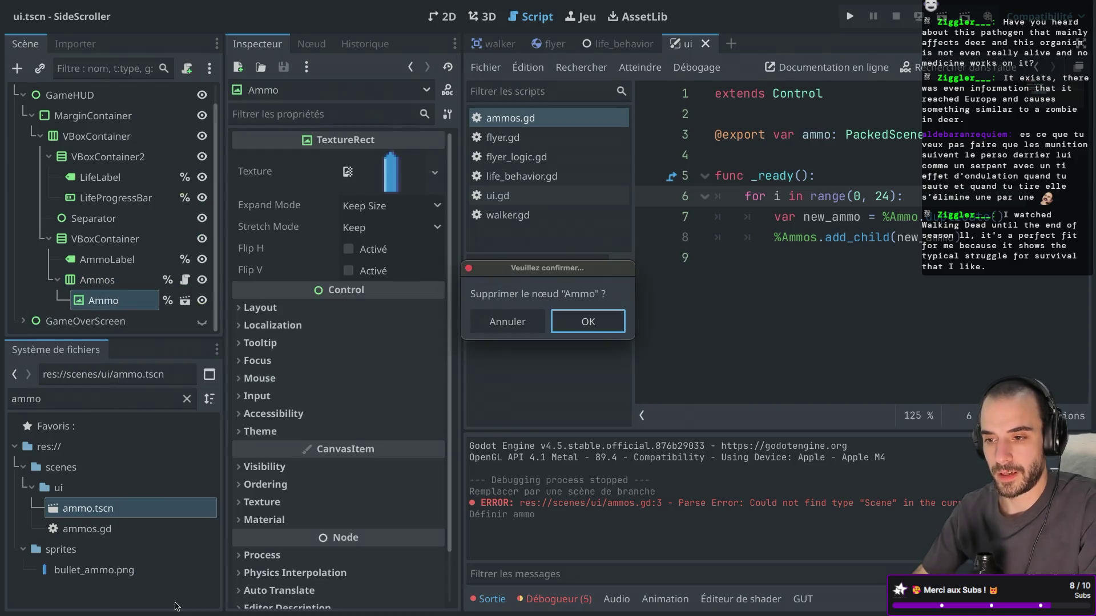
left_click(571, 326)
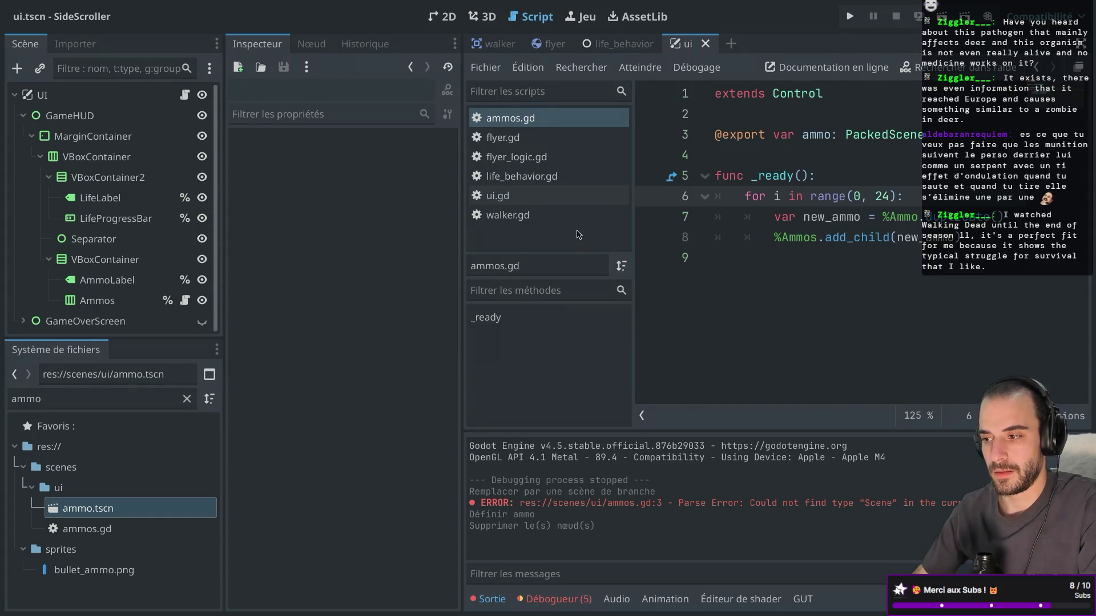
Run the game briefly, then replace %Ammo on line 7 with the exported ammo
left_click(849, 16)
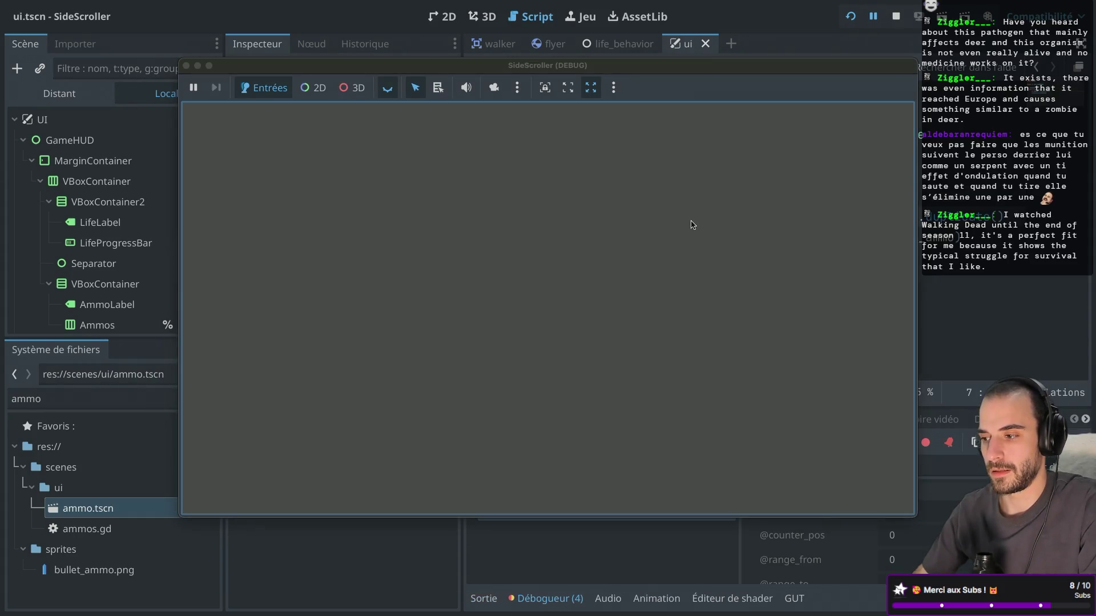
left_click(186, 66)
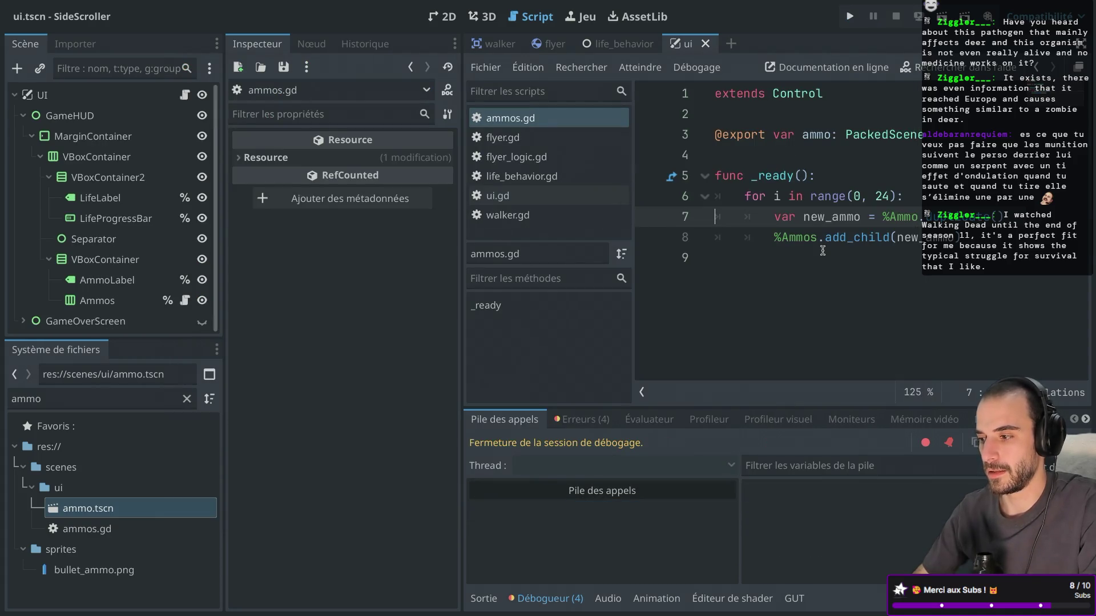
double_click(908, 217)
key("BackSpace")
key("BackSpace")
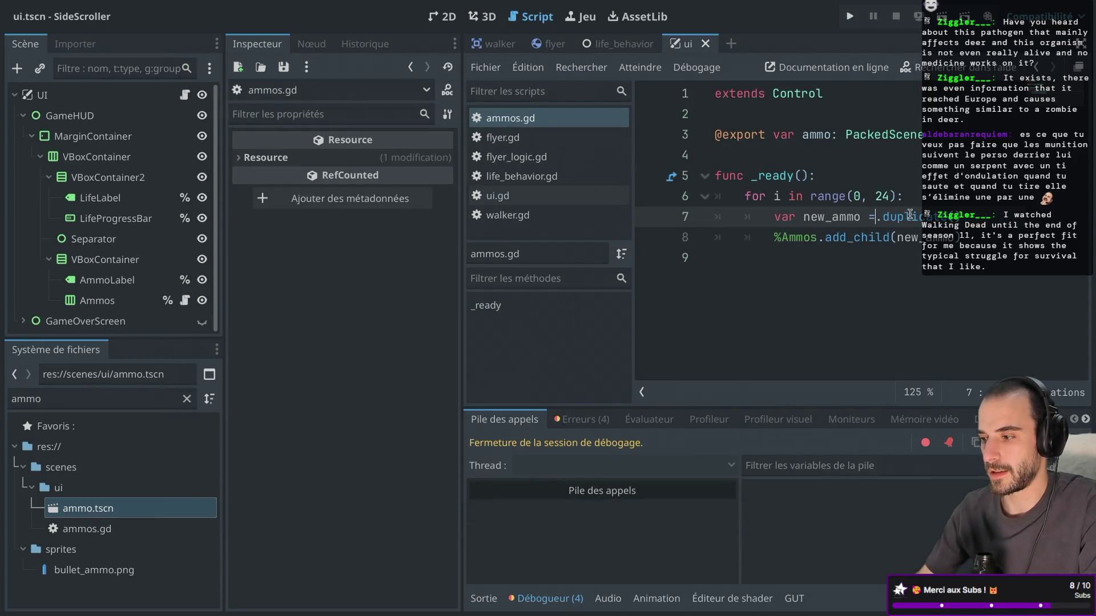
type("ammo")
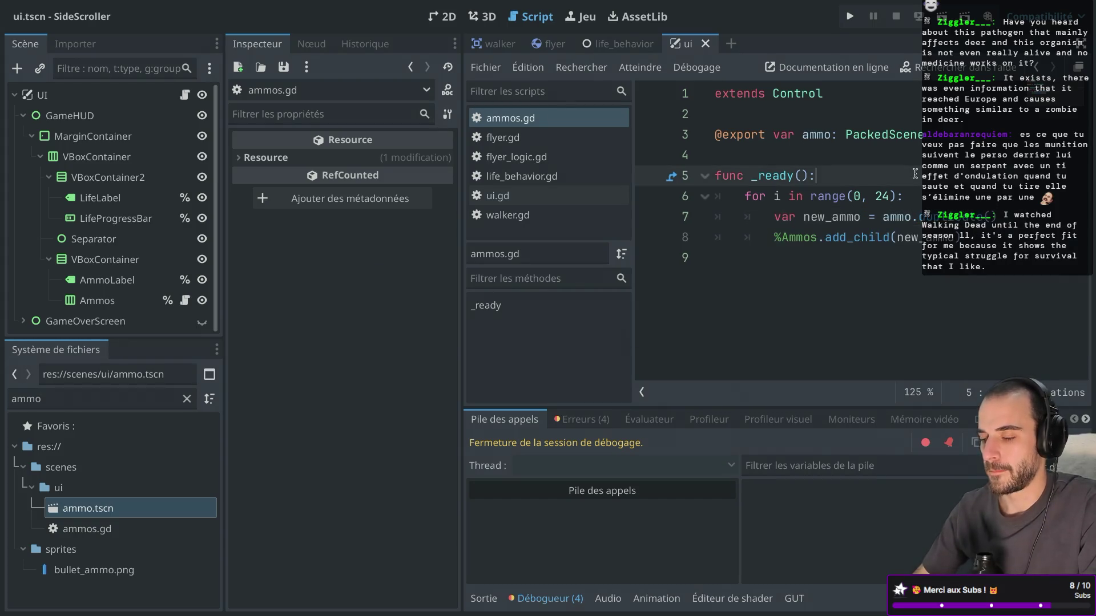
Replace the duplicate call with instantiate() so new_ammo comes from ammo, and save ammos.gd
double_click(942, 225)
key("BackSpace")
type("ins")
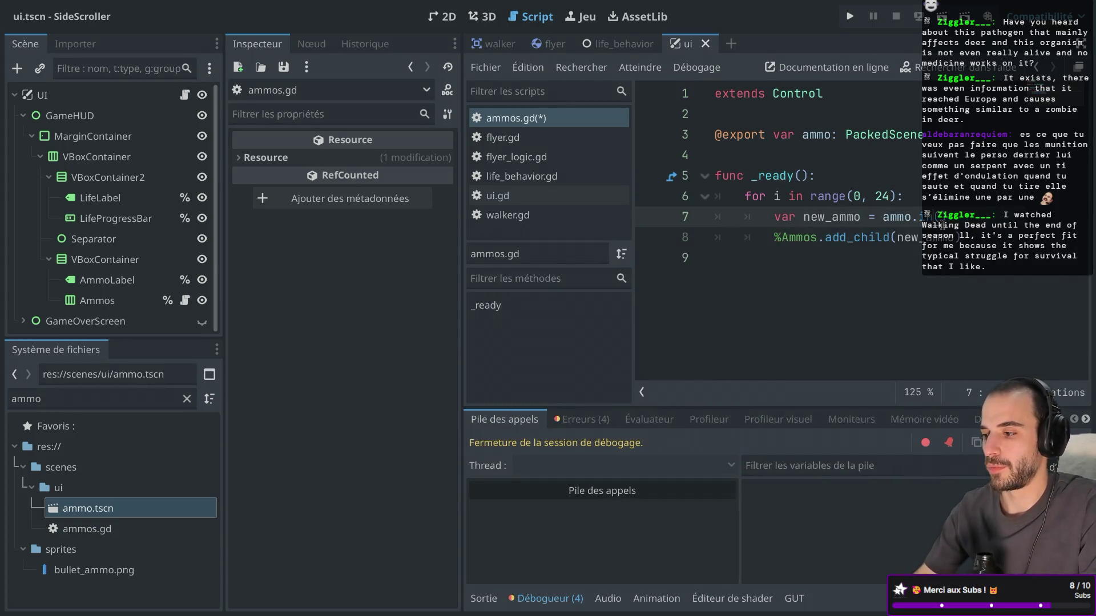
key("Return")
left_click(913, 180)
left_click(915, 206)
left_click(902, 219)
key("ctrl+s")
Run the game again, jump to check the full ammo row, then stop it
left_click(850, 16)
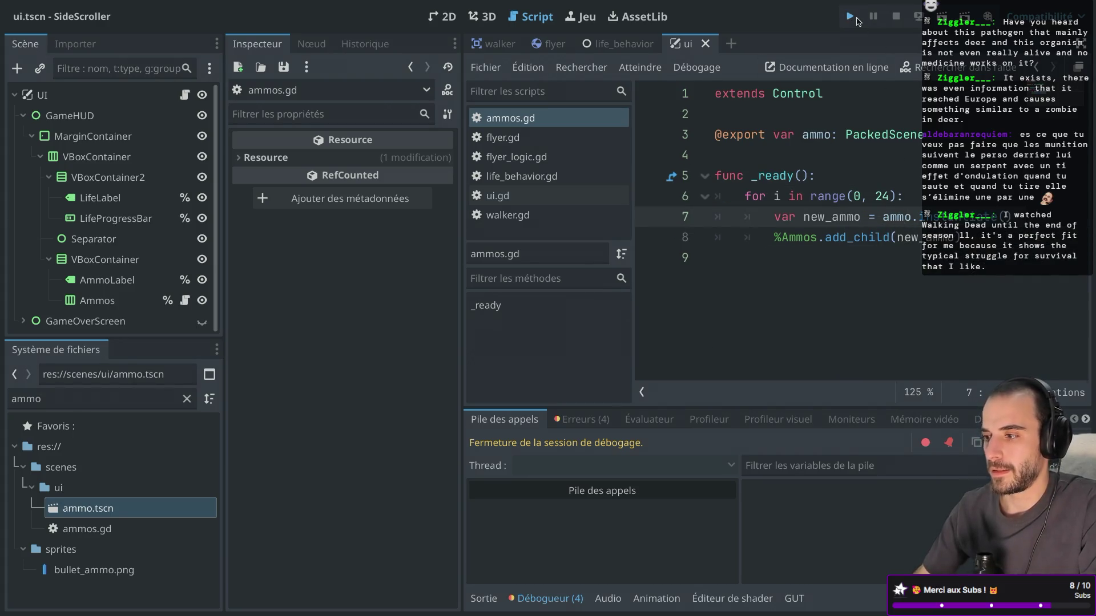
key("space")
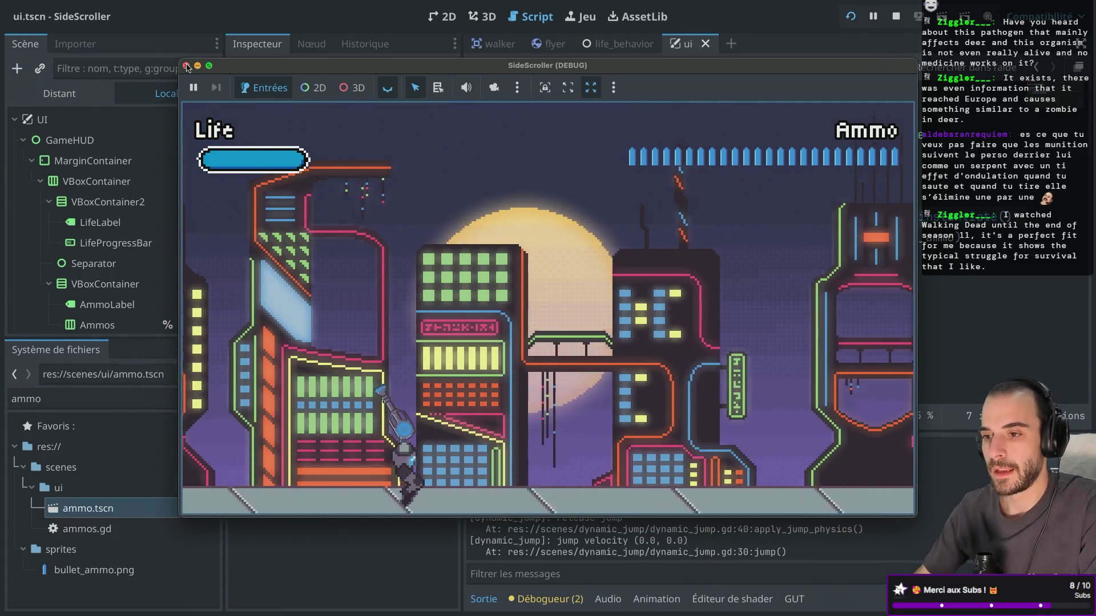
key("F8")
left_click_drag(744, 257, 696, 202)
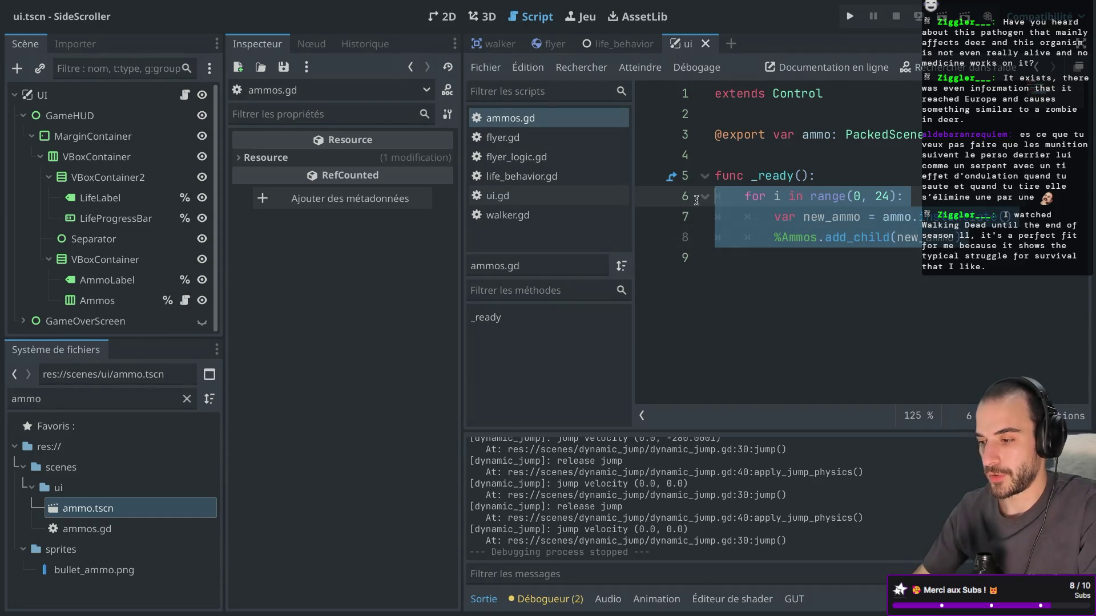
Copy the ammo loop below _ready under a new func display_ammo(remaining: int) header
key("ctrl+c")
left_click(721, 266)
key("Return")
key("ctrl+v")
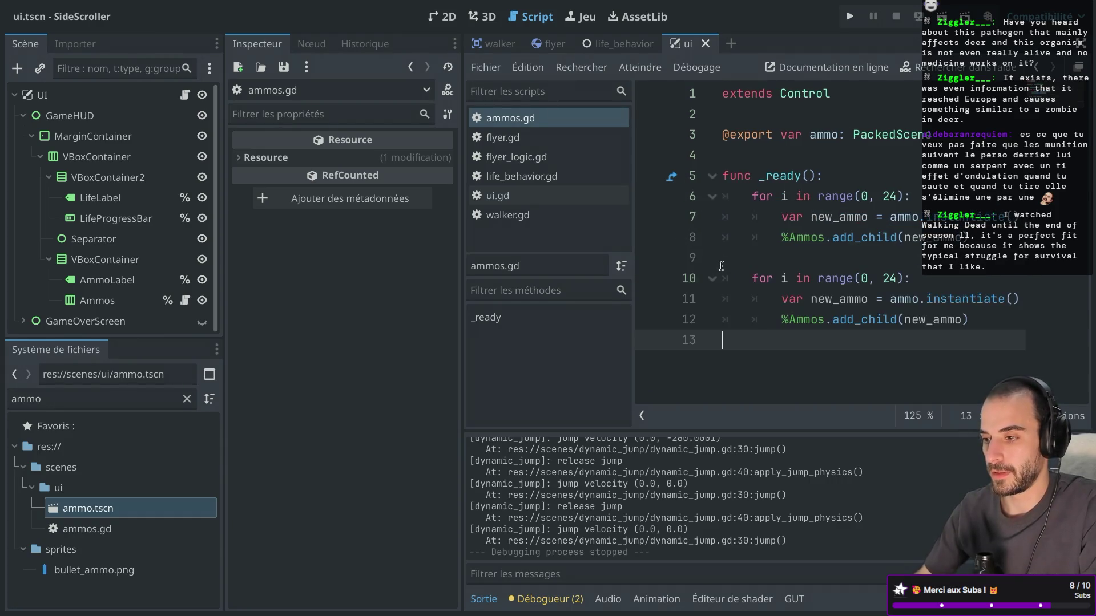
left_click(747, 267)
key("Return")
type("func")
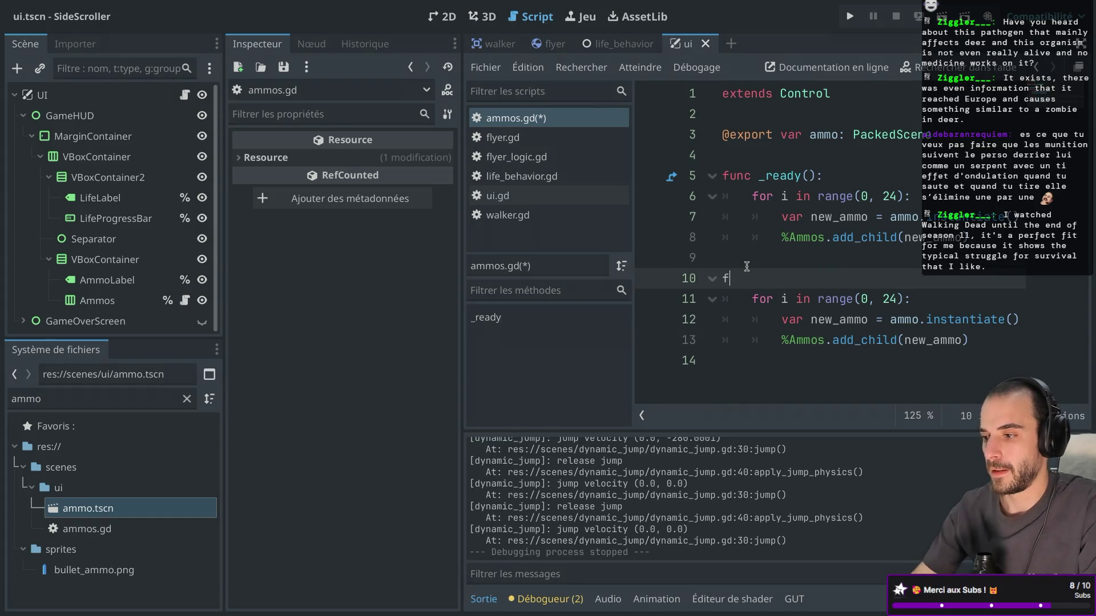
type(" display")
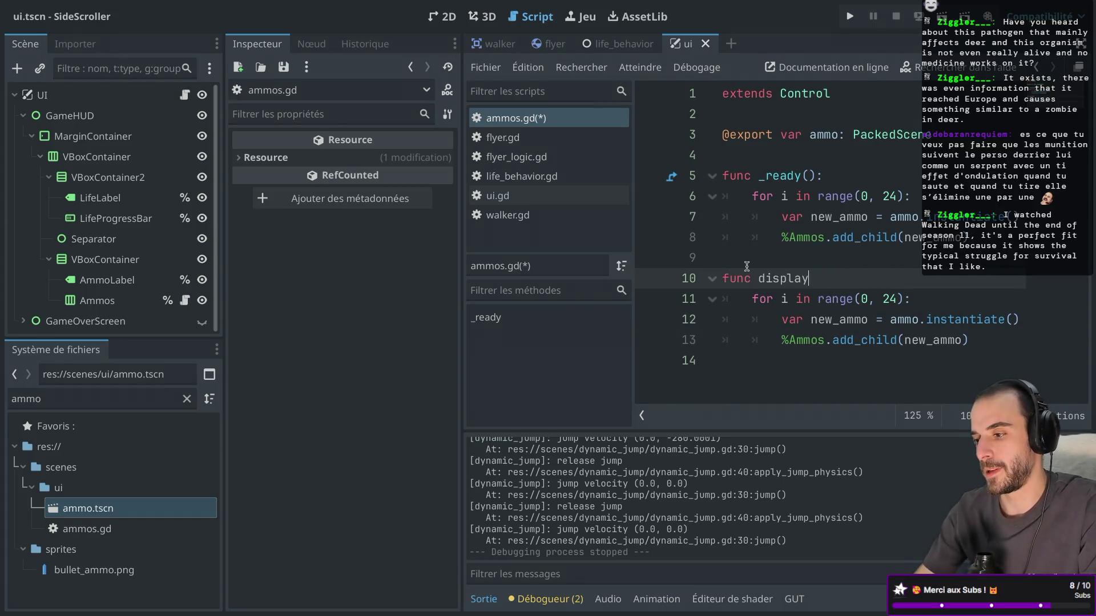
type("mmo()")
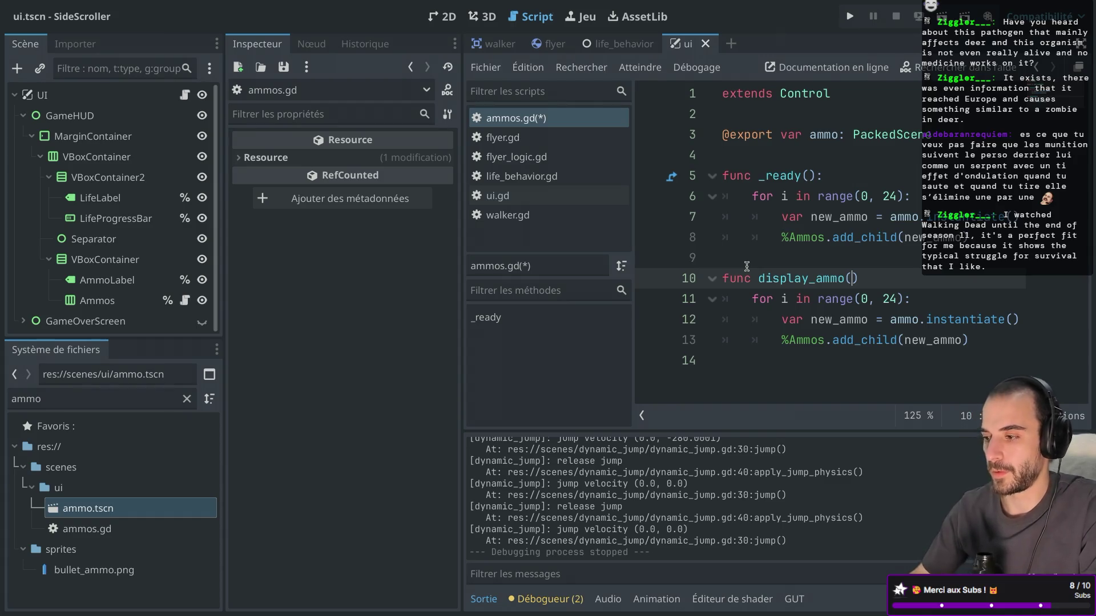
type(":")
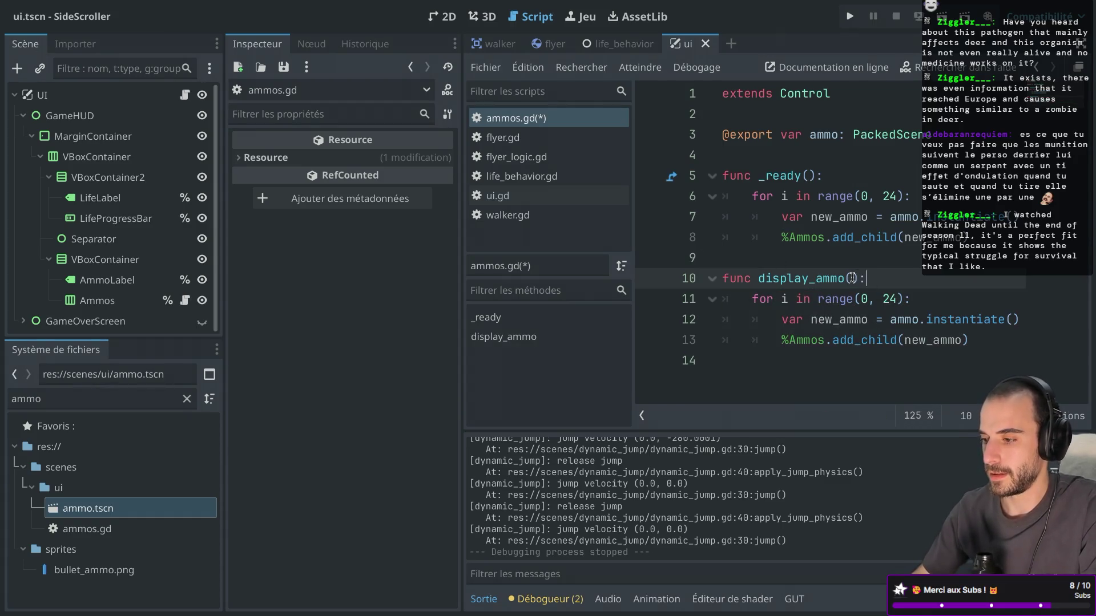
type("remaining")
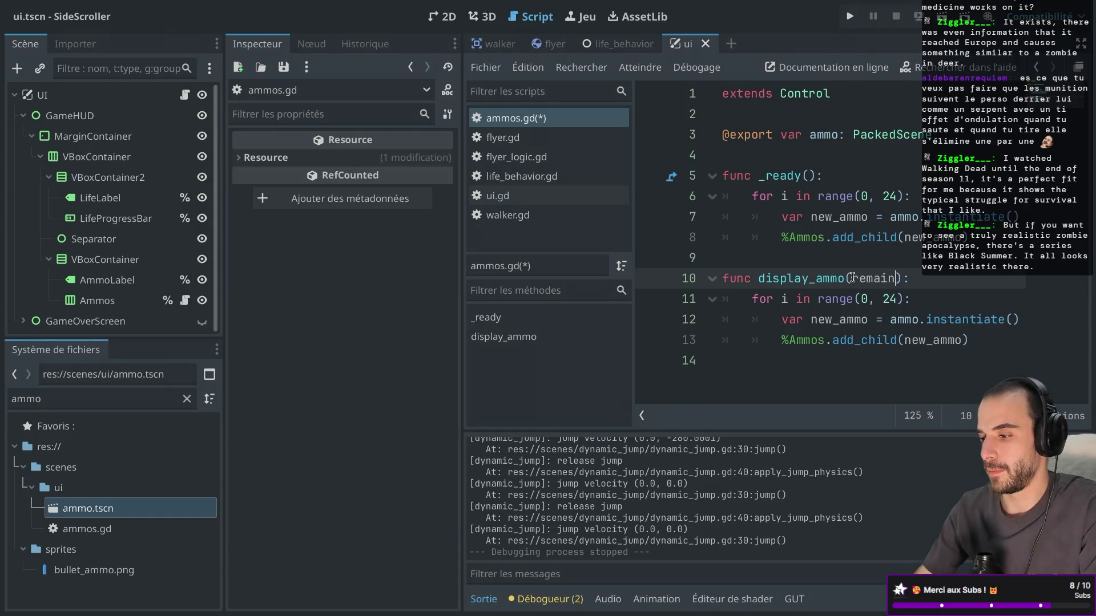
type(": int")
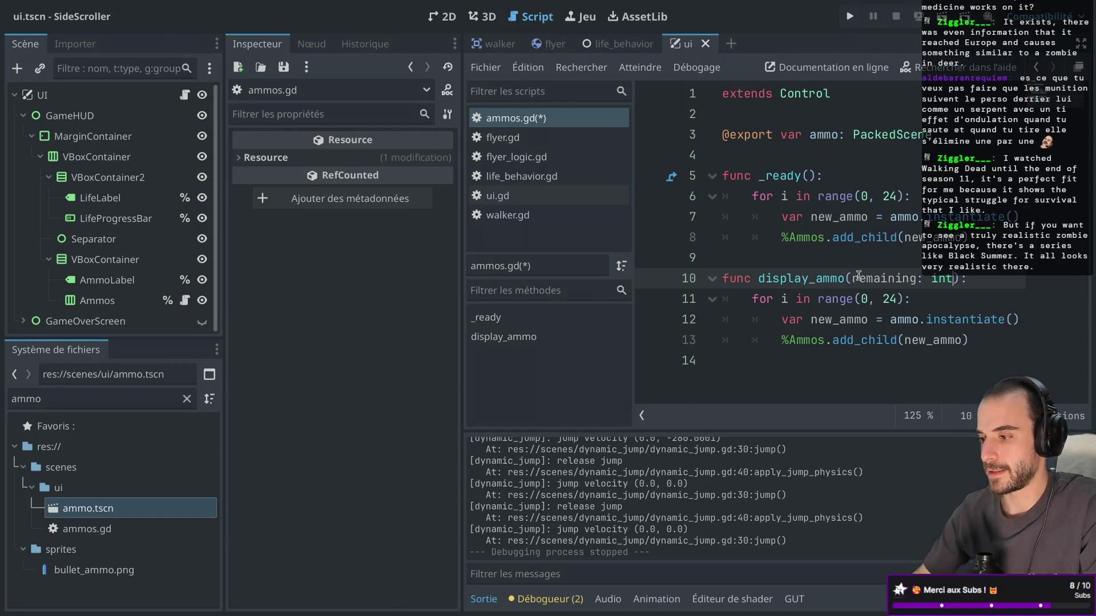
Replace 24 with remaining in the copied loop and save
double_click(891, 300)
type("rema")
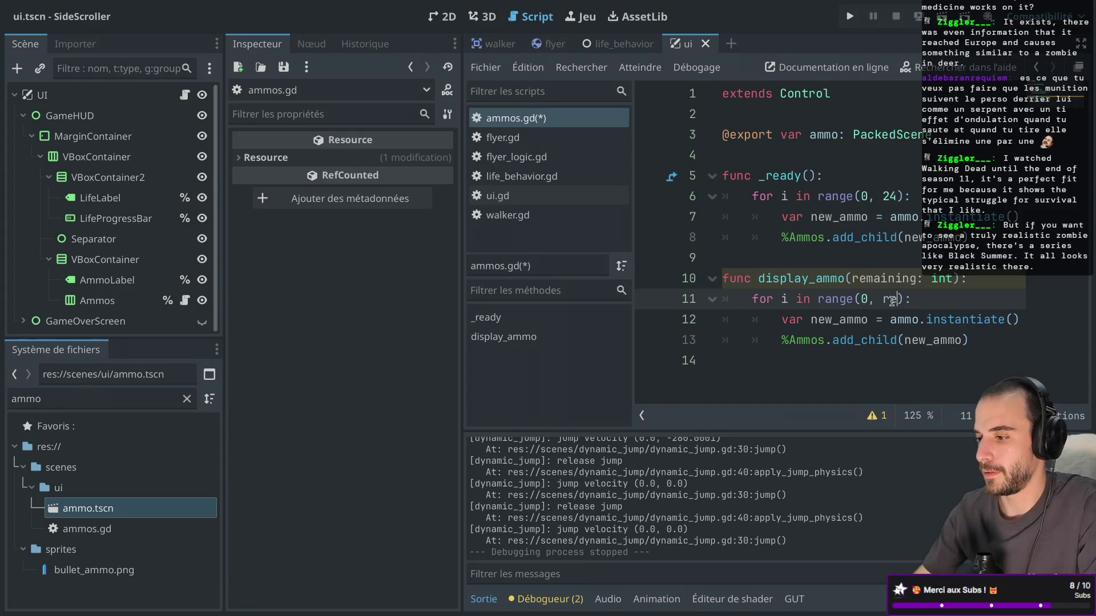
key("Return")
key("ctrl+s")
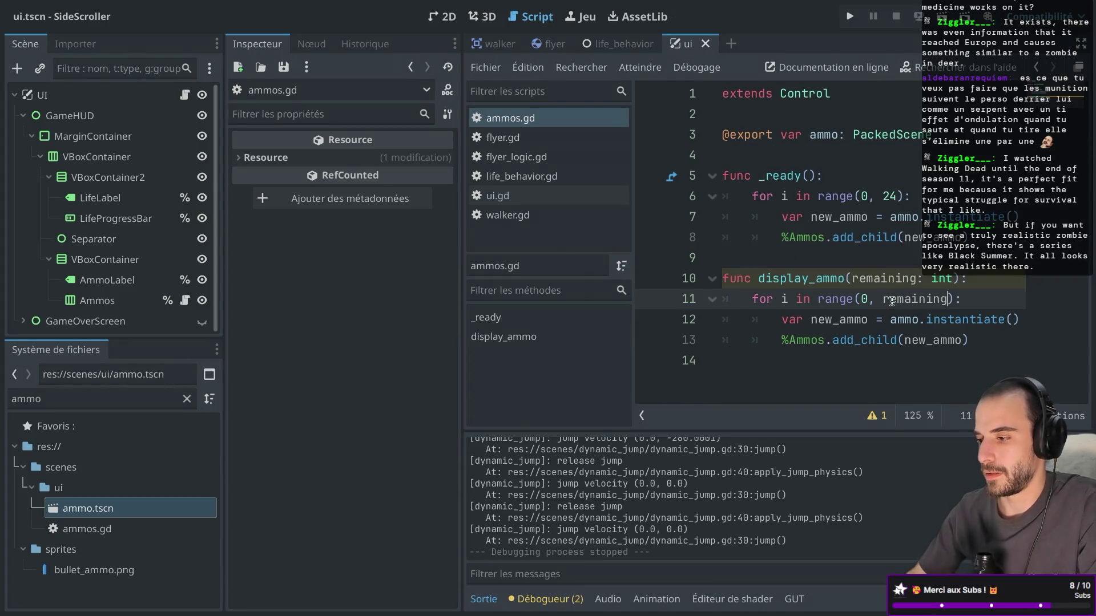
Delete the old loop from _ready and call display_ammo(24) there instead
mouse_move(970, 236)
left_mouse_down()
mouse_move(776, 201)
mouse_move(742, 214)
left_mouse_up()
key("ctrl+shift+F11")
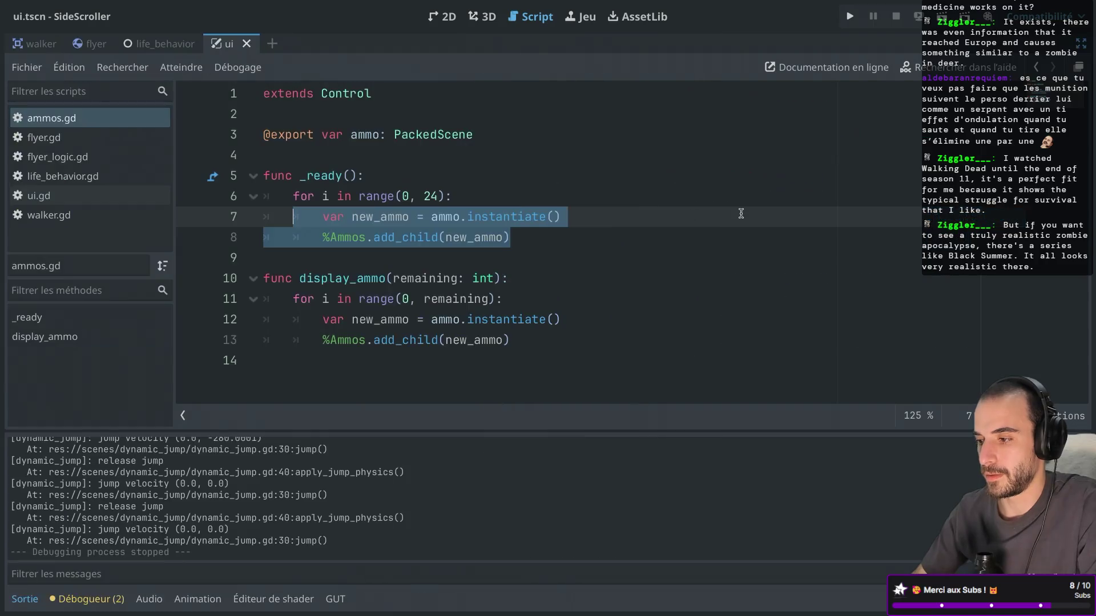
mouse_move(509, 239)
left_mouse_down()
mouse_move(354, 238)
mouse_move(291, 201)
left_mouse_up()
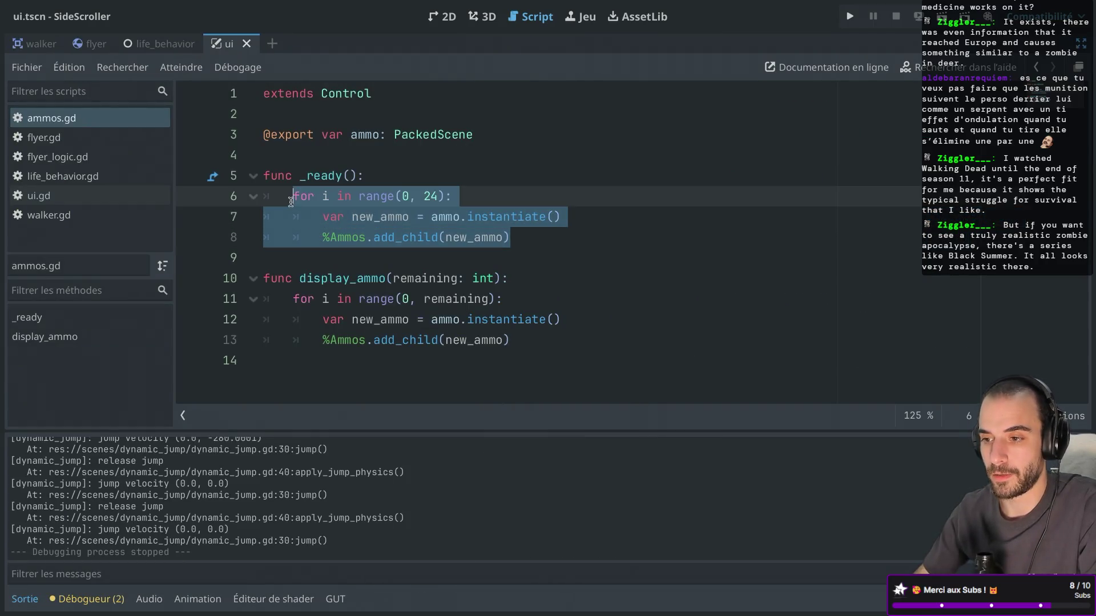
key("BackSpace")
type("dis")
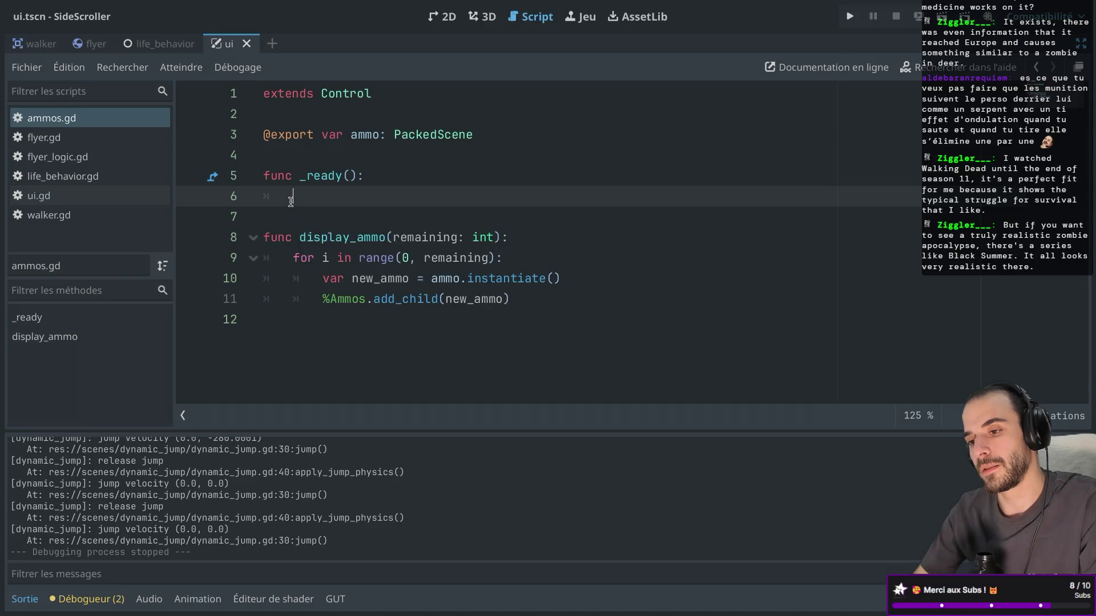
key("Return")
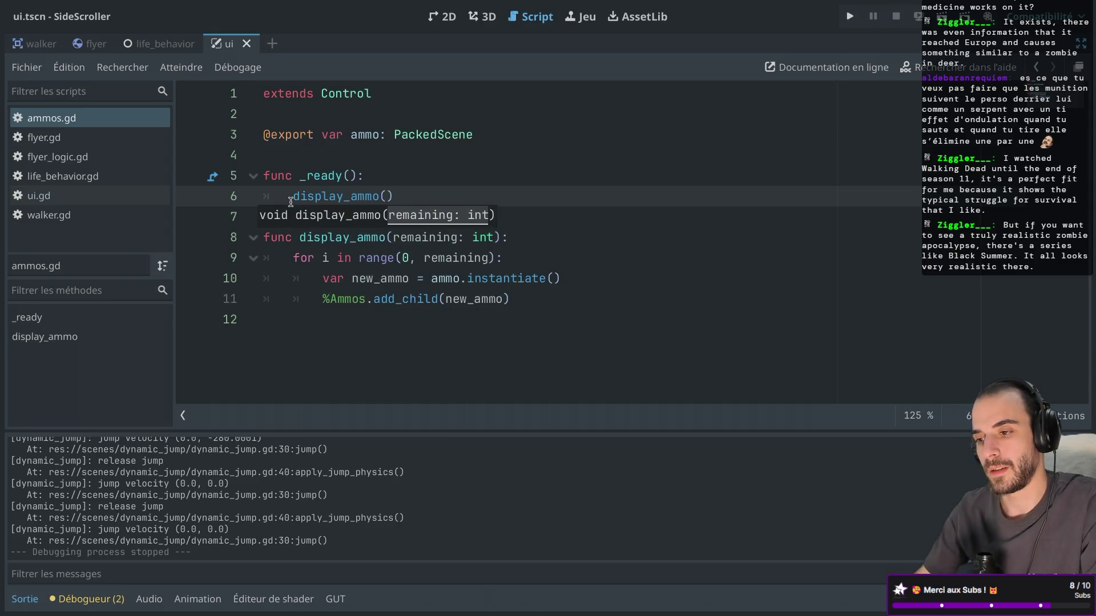
type("24")
left_click(433, 164)
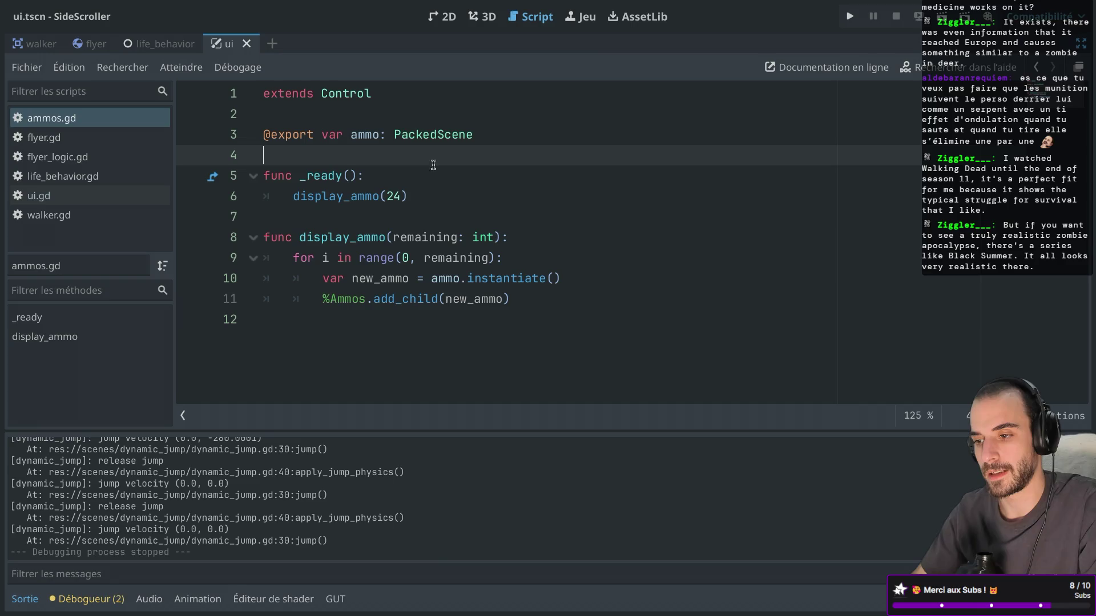
key("ctrl+shift+F11")
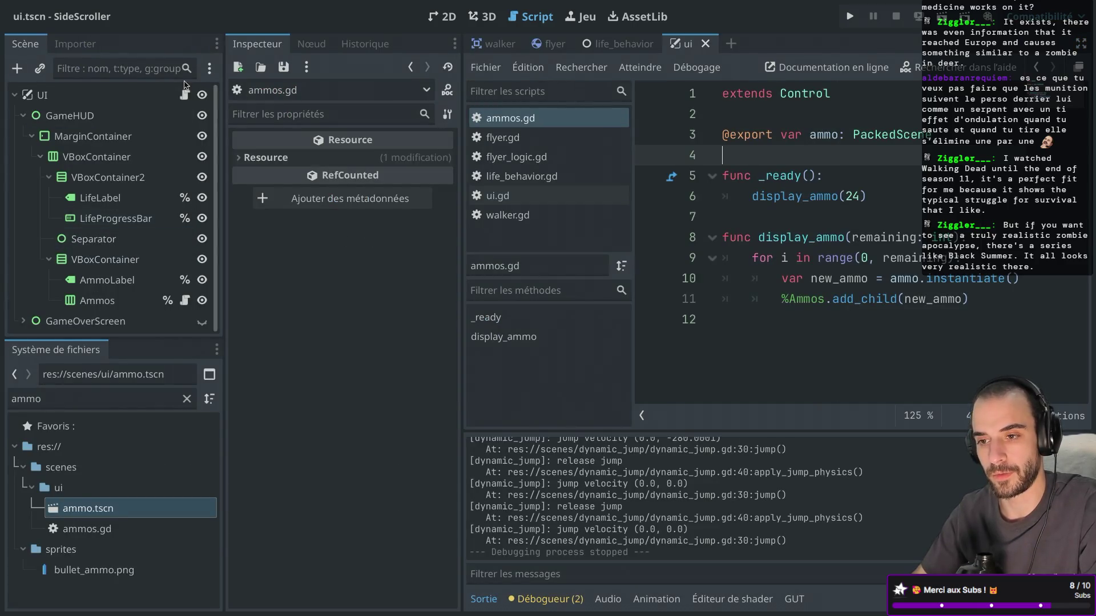
In ui.gd, remove pass from set_ammo and uncomment the AmmoProgressBar line
left_click(184, 94)
key("ctrl+shift+F11")
left_click(357, 214)
key("BackSpace")
key("BackSpace")
key("BackSpace")
left_click(303, 197)
key("BackSpace")
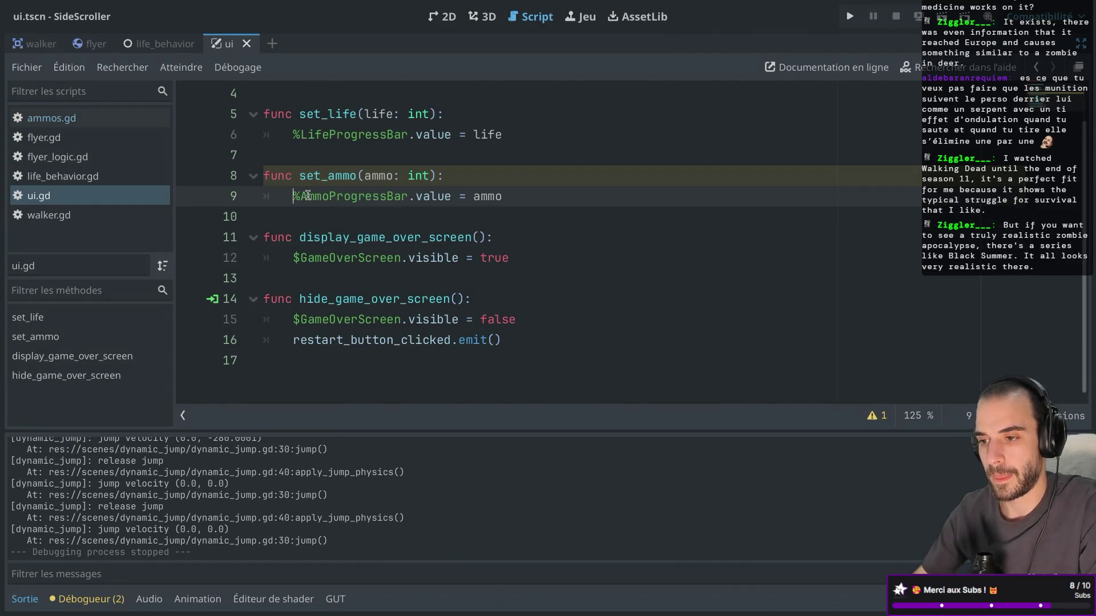
Change that line to %Ammos.display_ammo(ammo), save, and jump to display_ammo's definition
double_click(331, 197)
type("Ammos")
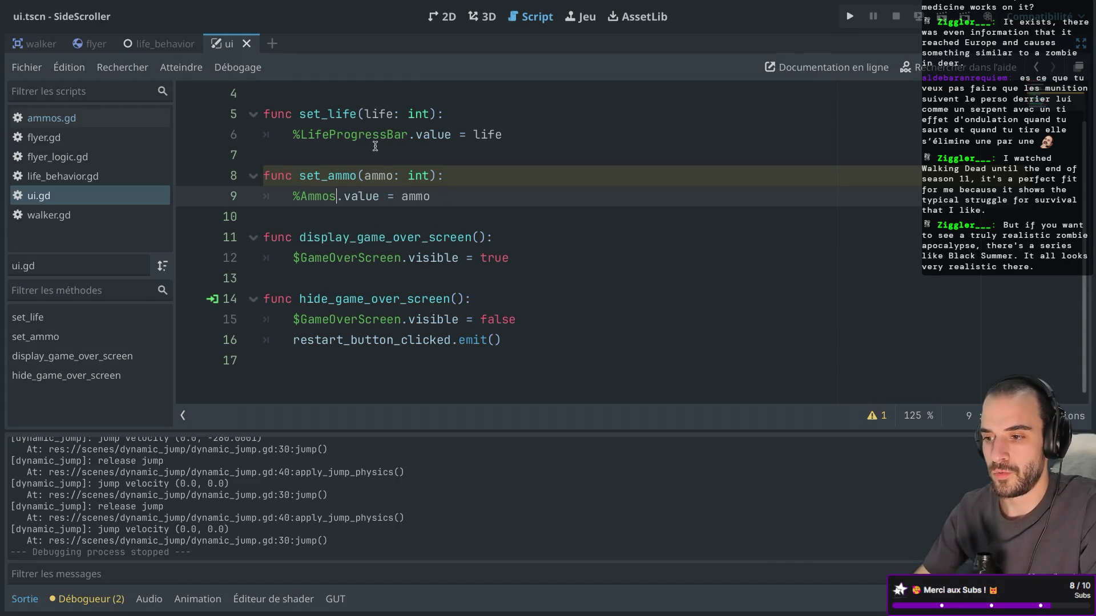
double_click(365, 198)
key("BackSpace")
type("di")
key("Return")
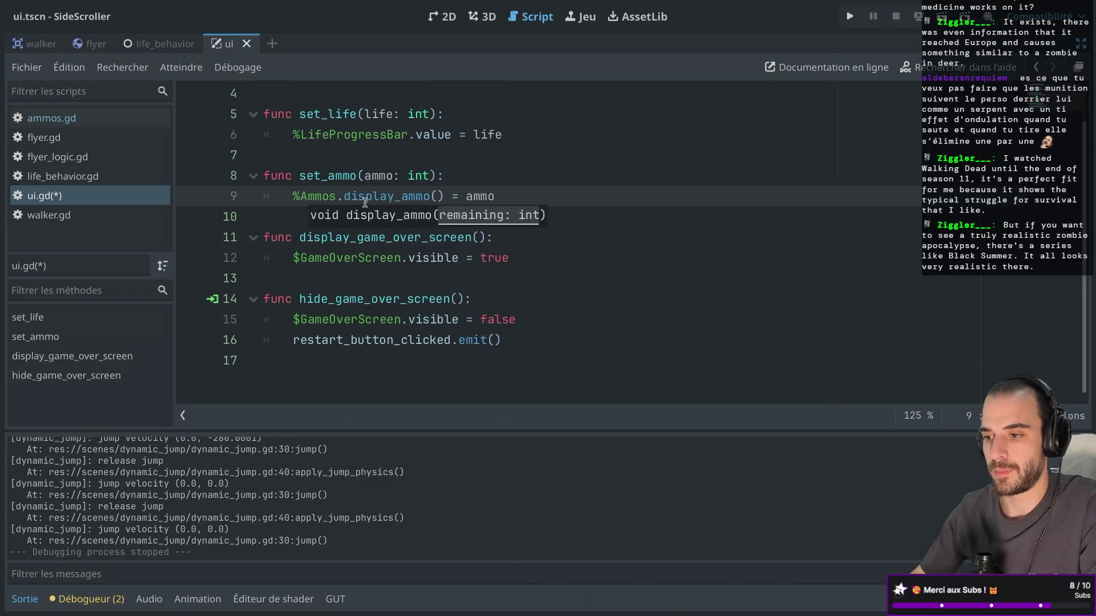
type("ammo")
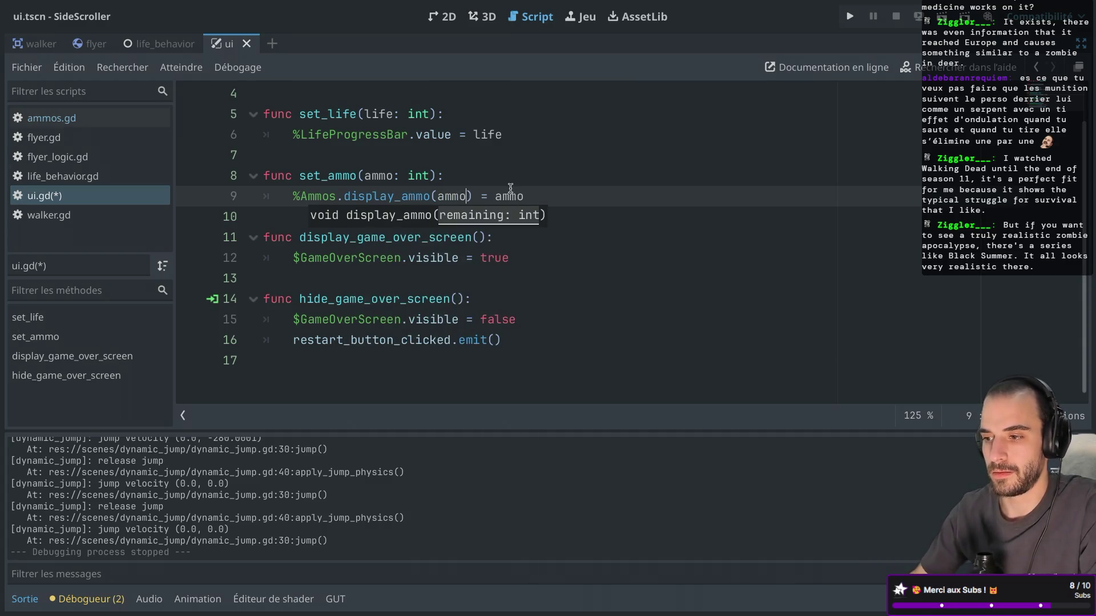
double_click(503, 197)
key("BackSpace")
key("BackSpace")
key("BackSpace")
key("ctrl+s")
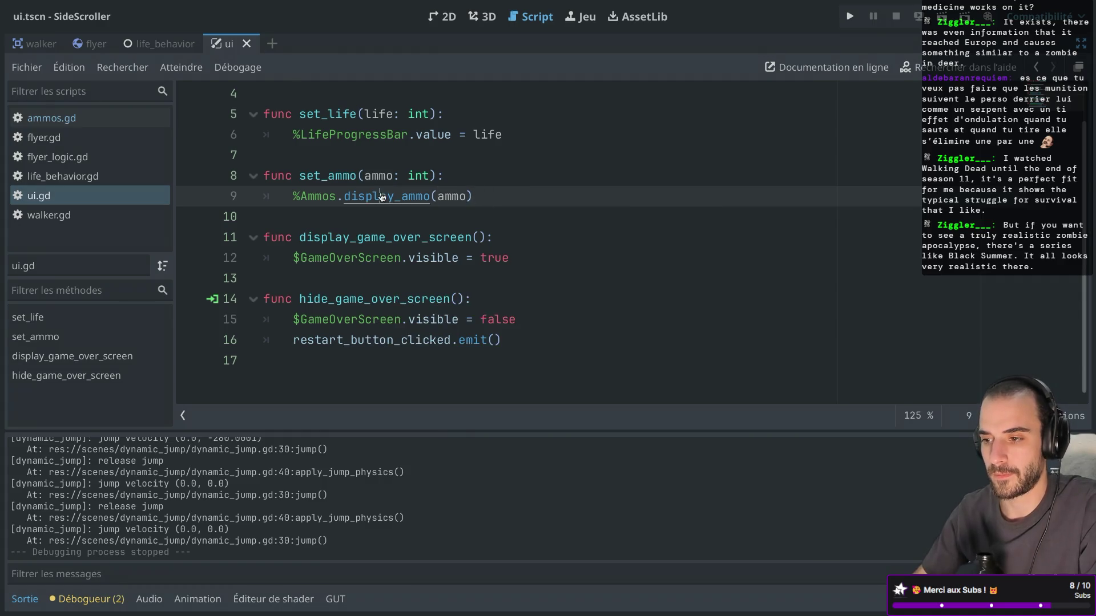
left_click(393, 197, "ctrl")
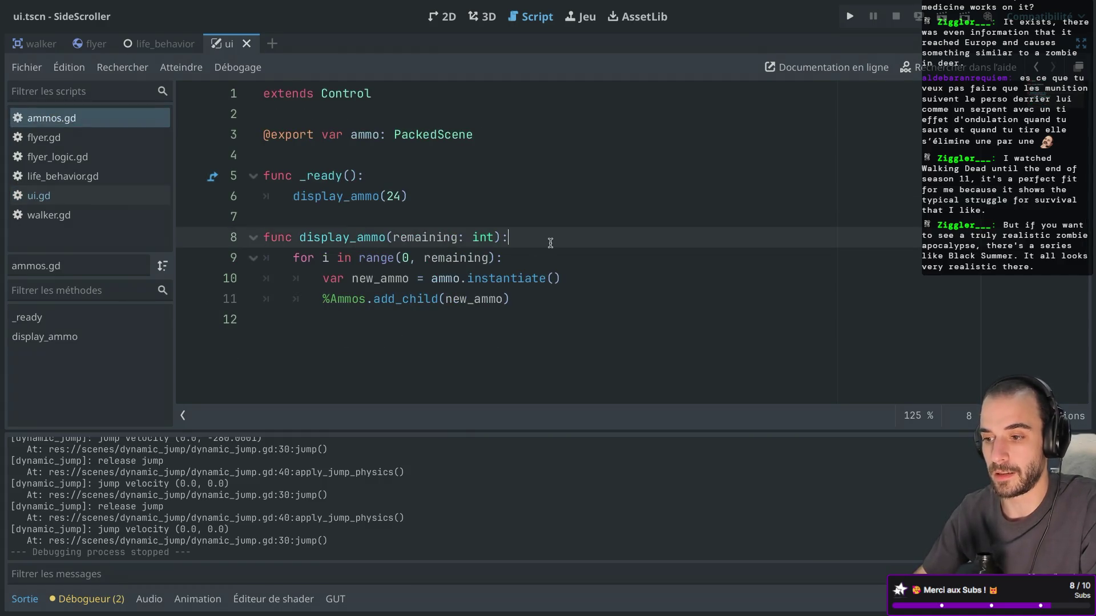
Begin display_ammo with a %Ammos.remove_child() call
key("Return")
type("$")
key("BackSpace")
type("%A")
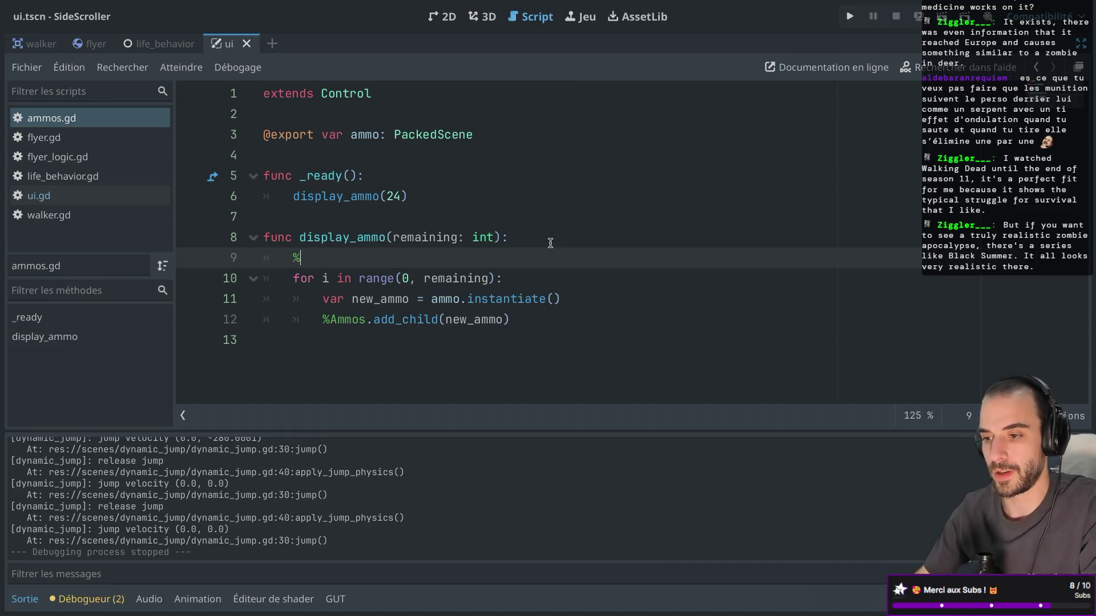
type("mmos.")
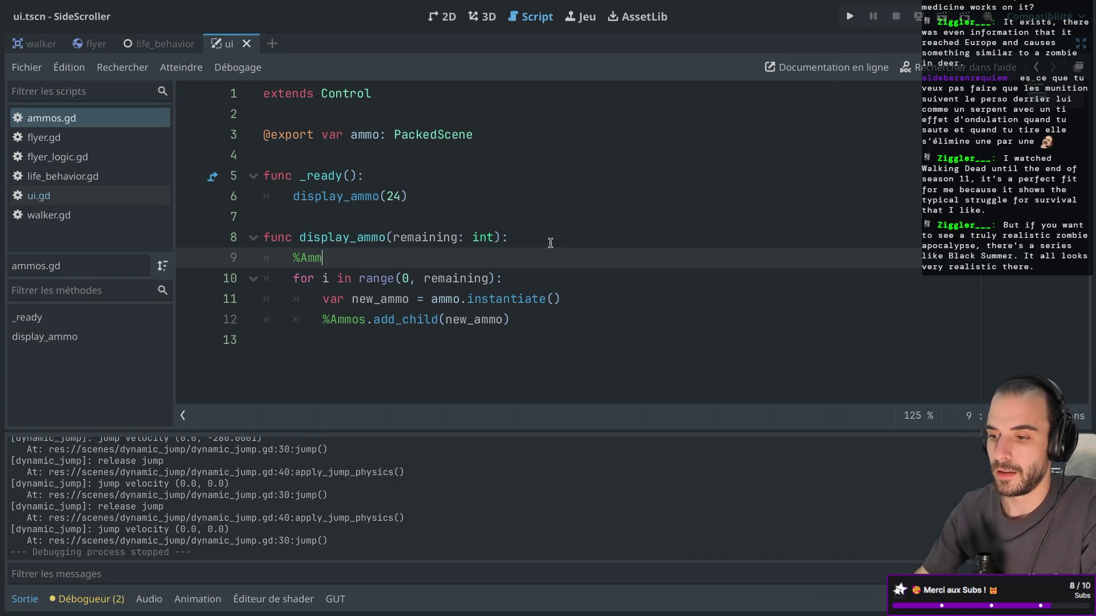
type("remov")
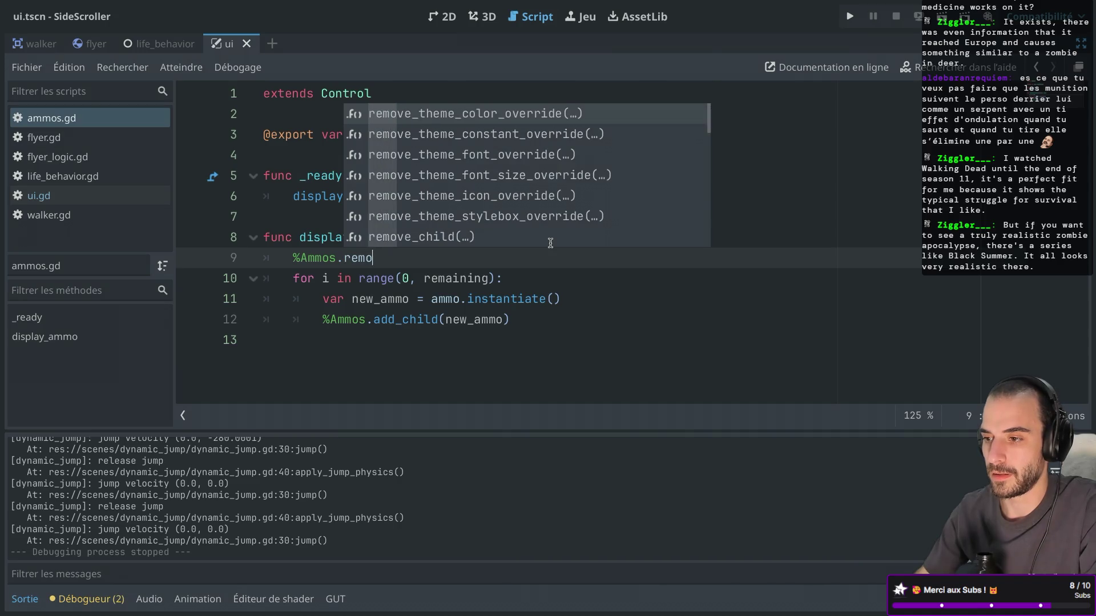
type("e_ch")
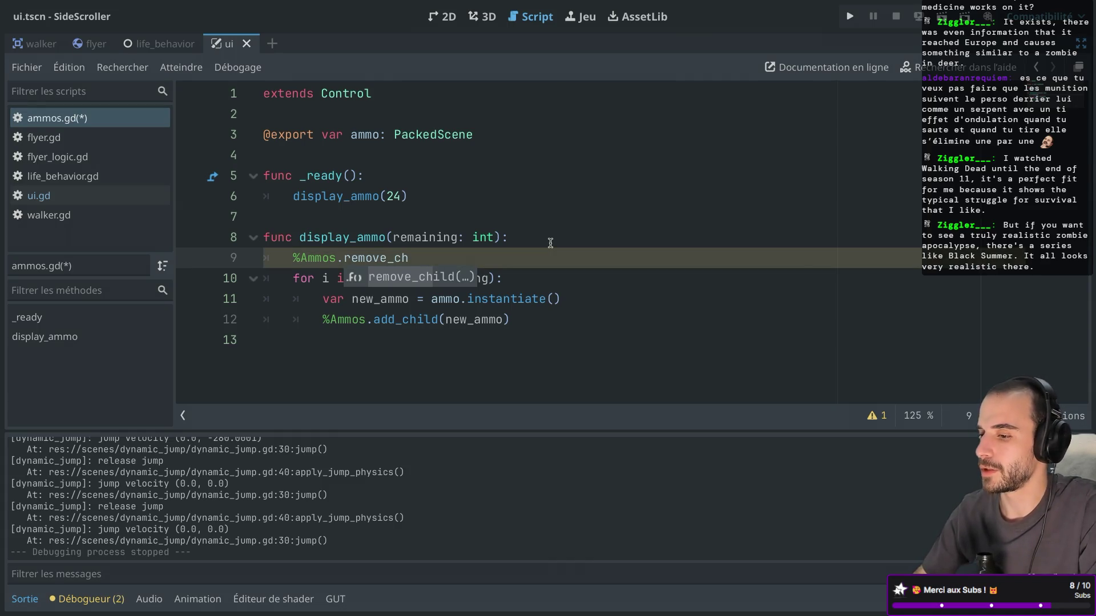
left_click(425, 278)
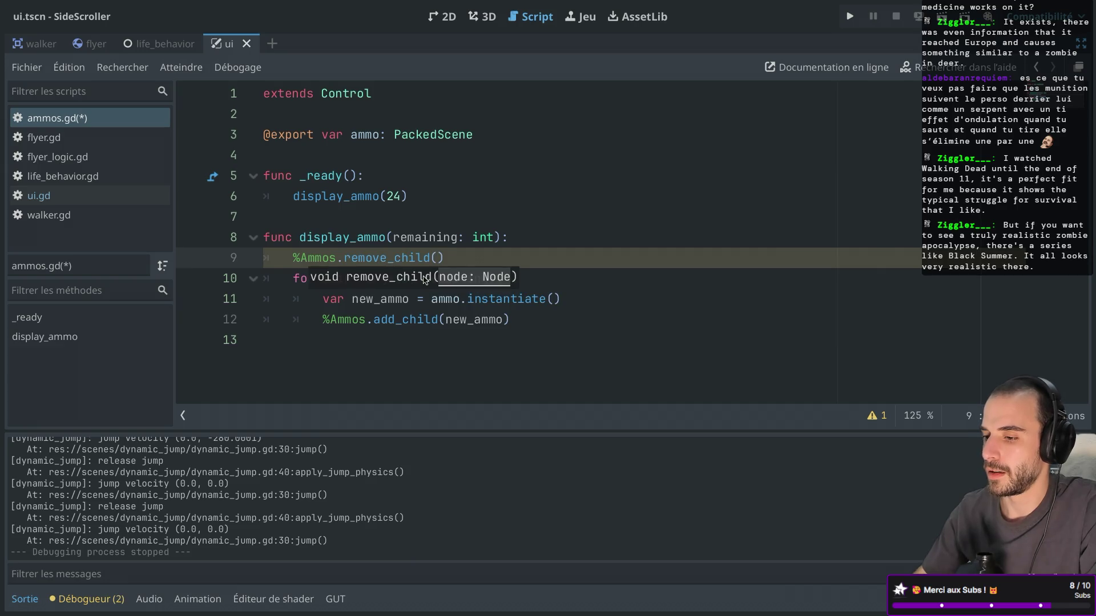
Read the remove_child documentation, then go to Safari and open a new tab
left_click(409, 260, "ctrl")
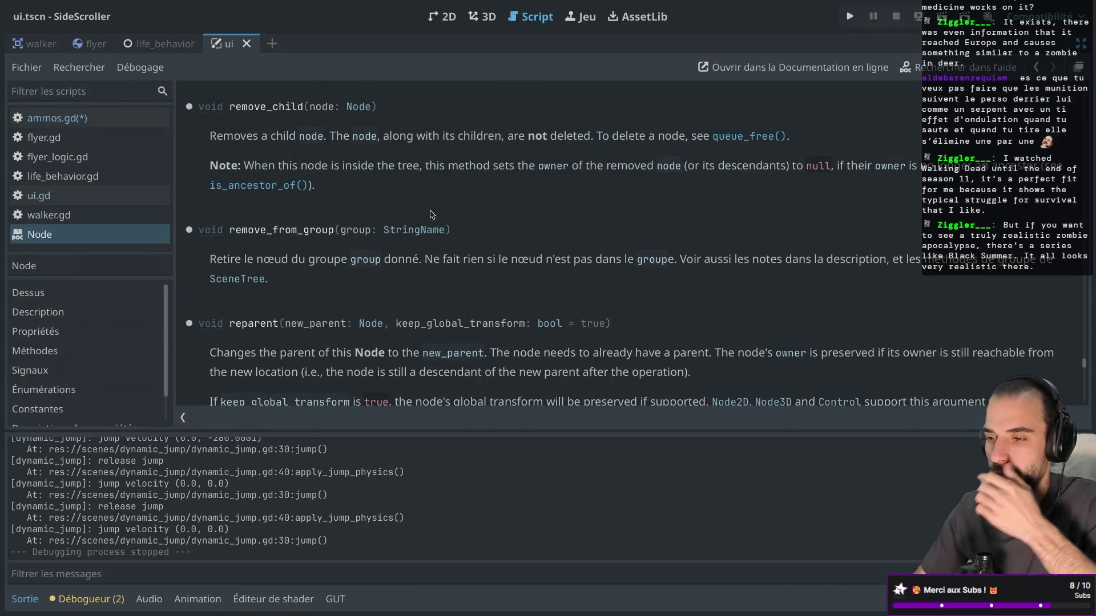
scroll(430, 214, "down", 5)
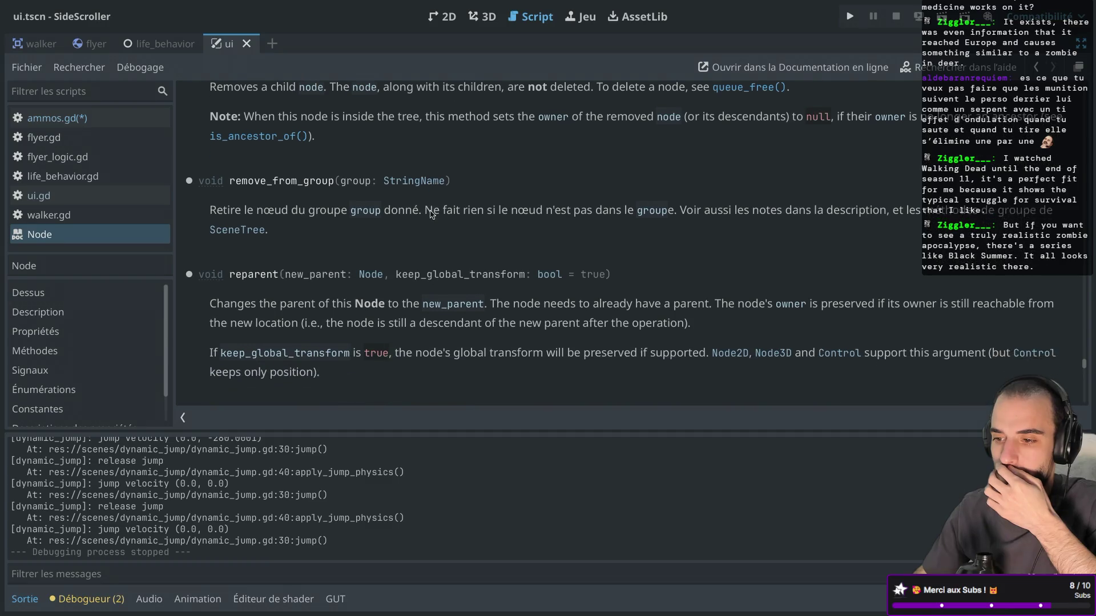
scroll(430, 214, "up", 5)
scroll(430, 214, "up", 10)
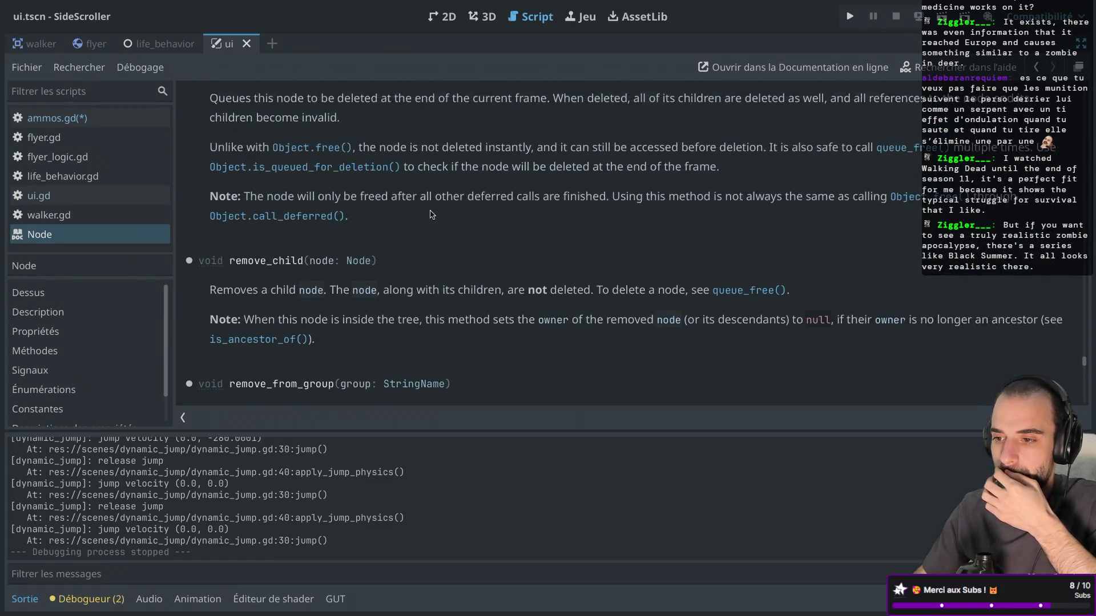
key("alt+Tab")
left_click(1058, 14)
Search 'godot remove all child', open the Reddit thread and select its get_children() freeing snippet
type("godot remove all child")
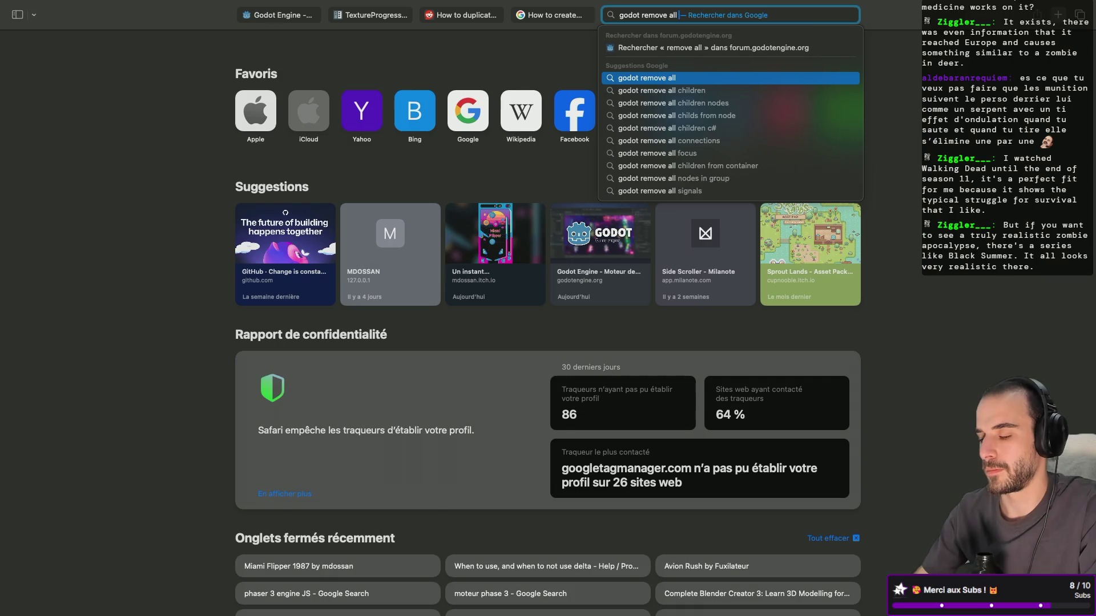
key("Return")
left_click(256, 189)
scroll(407, 331, "down", 3)
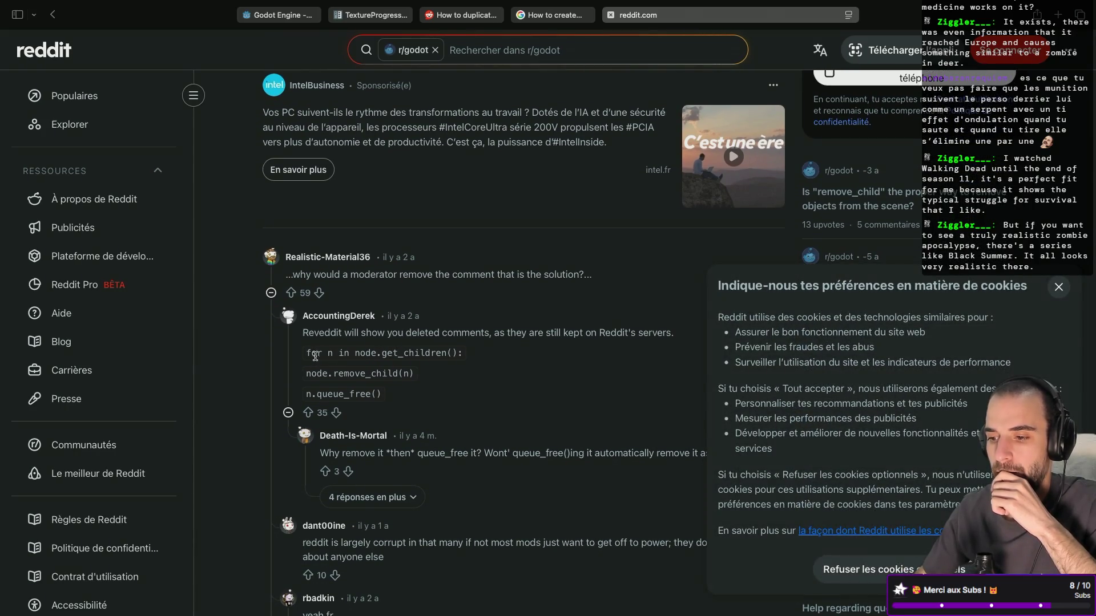
scroll(315, 355, "down", 2)
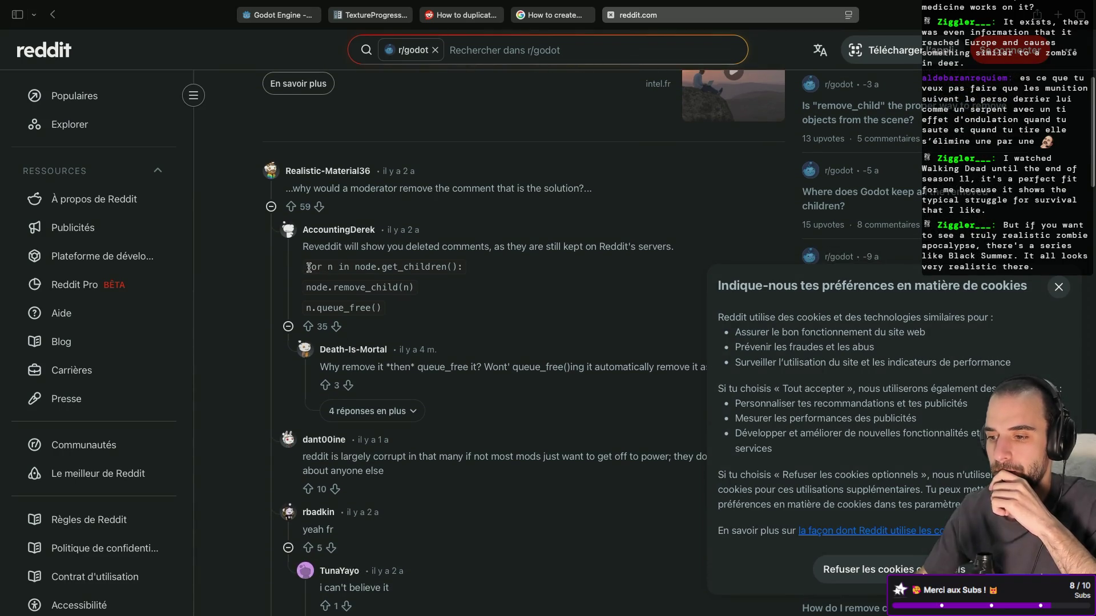
scroll(320, 272, "up", 4)
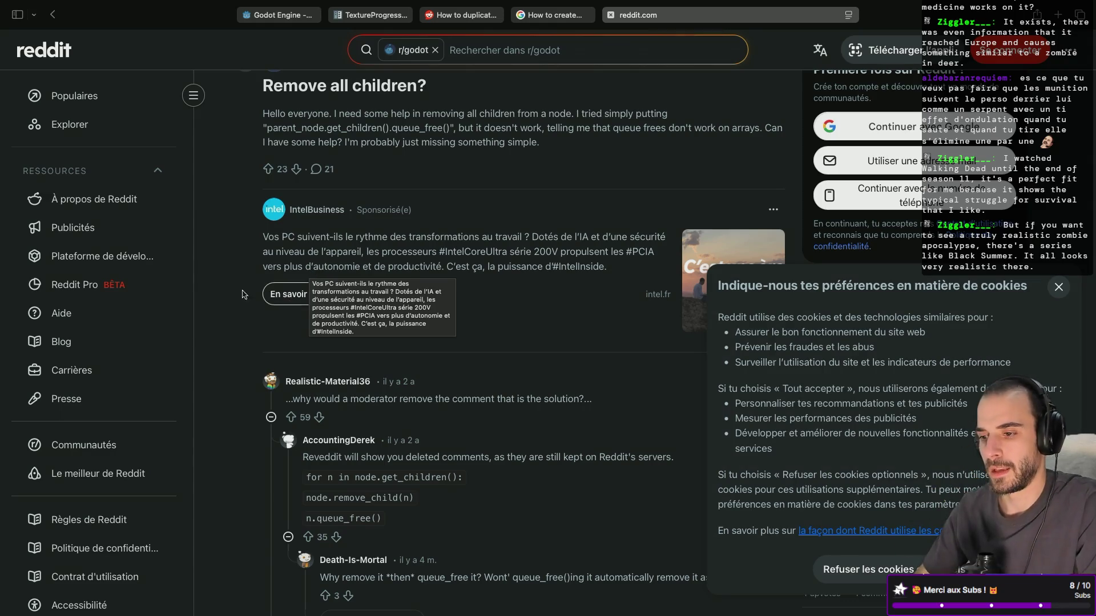
scroll(275, 498, "down", 2)
scroll(275, 499, "down", 1)
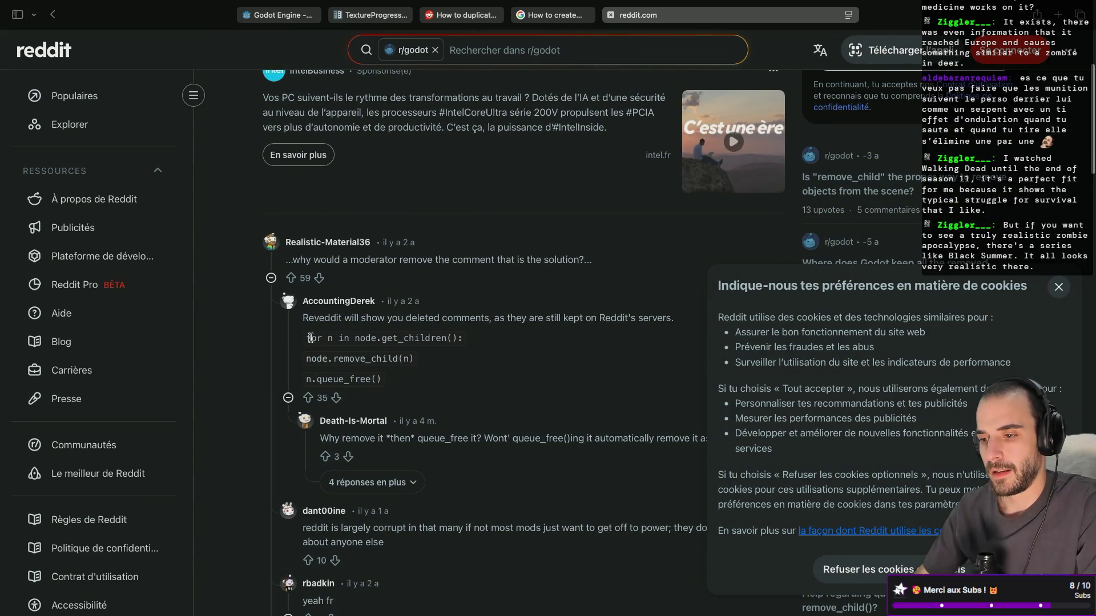
left_click_drag(309, 338, 373, 379)
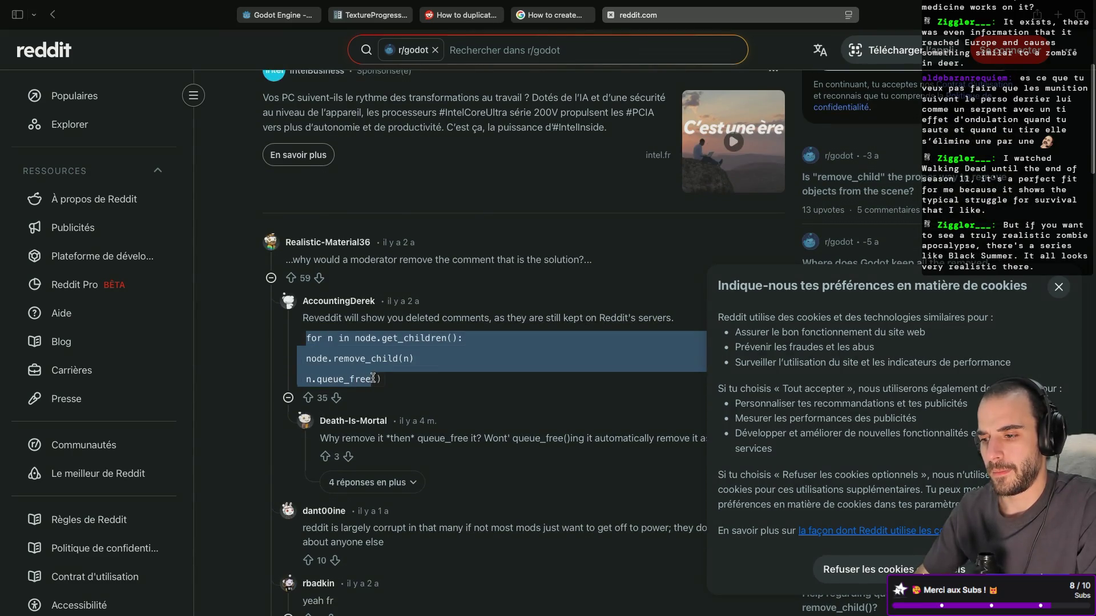
key("ctrl+Right")
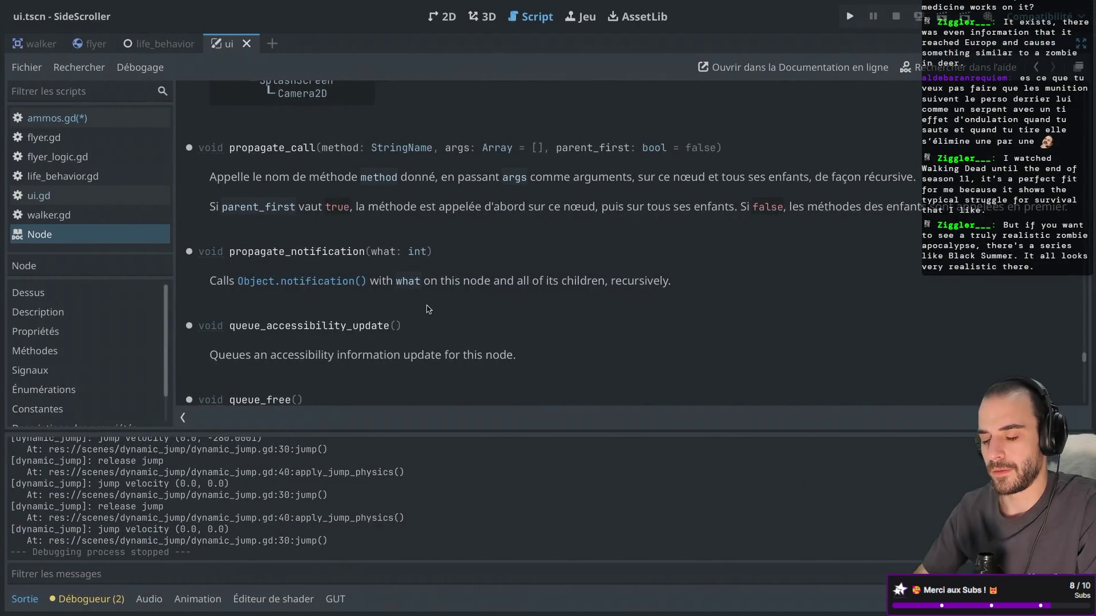
Close the Node help page and add a new line under the display_ammo header
key("ctrl+Right")
key("ctrl+Left")
key("ctrl+w")
key("ctrl+w")
key("Escape")
left_click(464, 253)
left_click(530, 240)
key("Return")
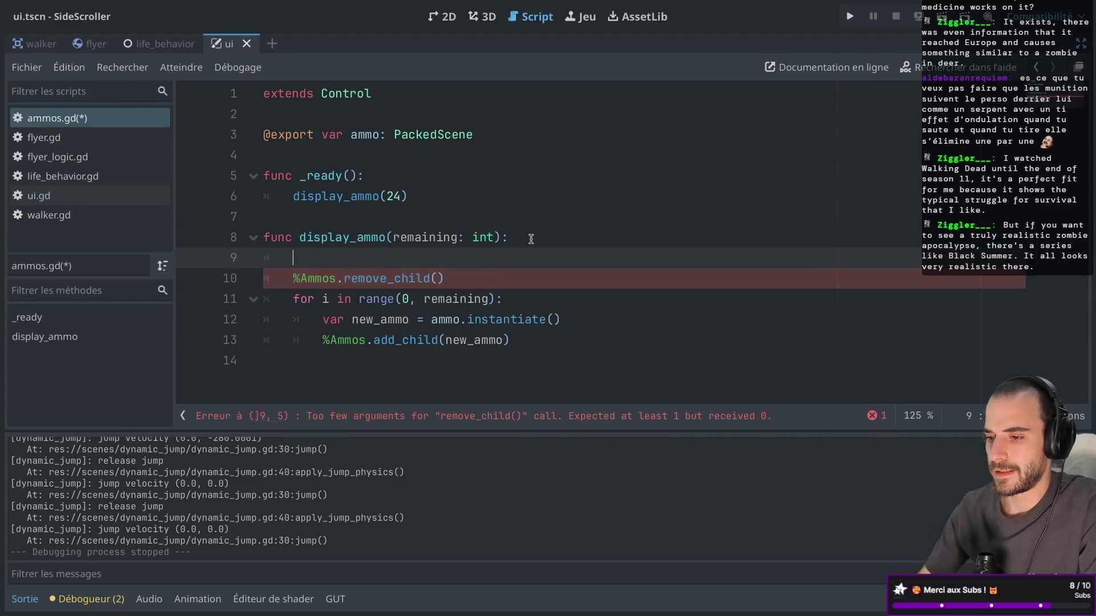
Write the loop header 'for child in %Ammos.get_children():', checking the Reddit snippet along the way
left_click_drag(448, 278, 438, 265)
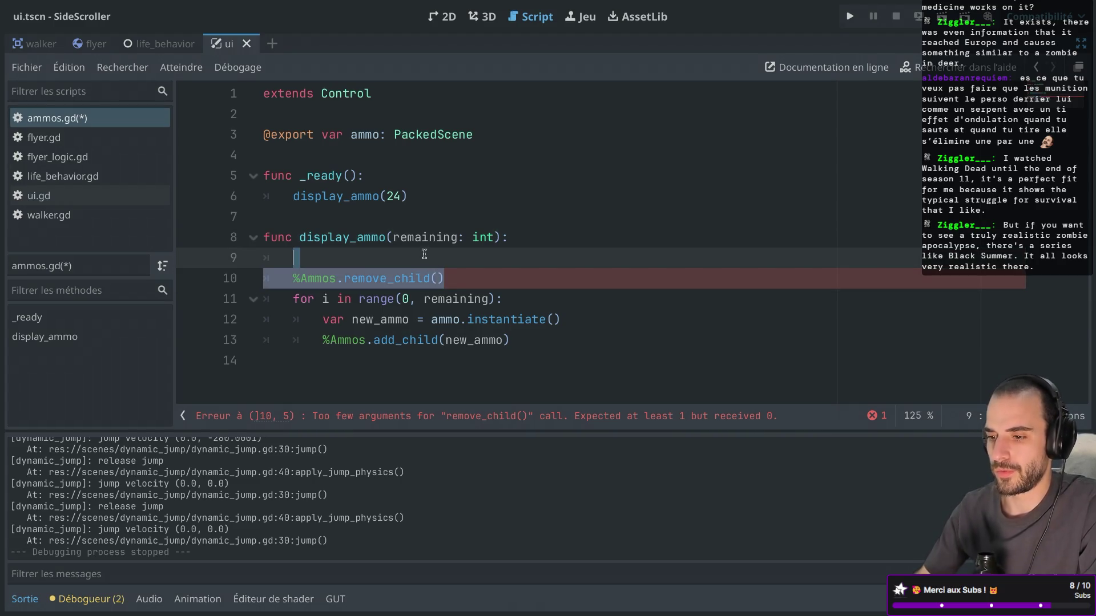
left_click(568, 241)
key("Return")
type("for node")
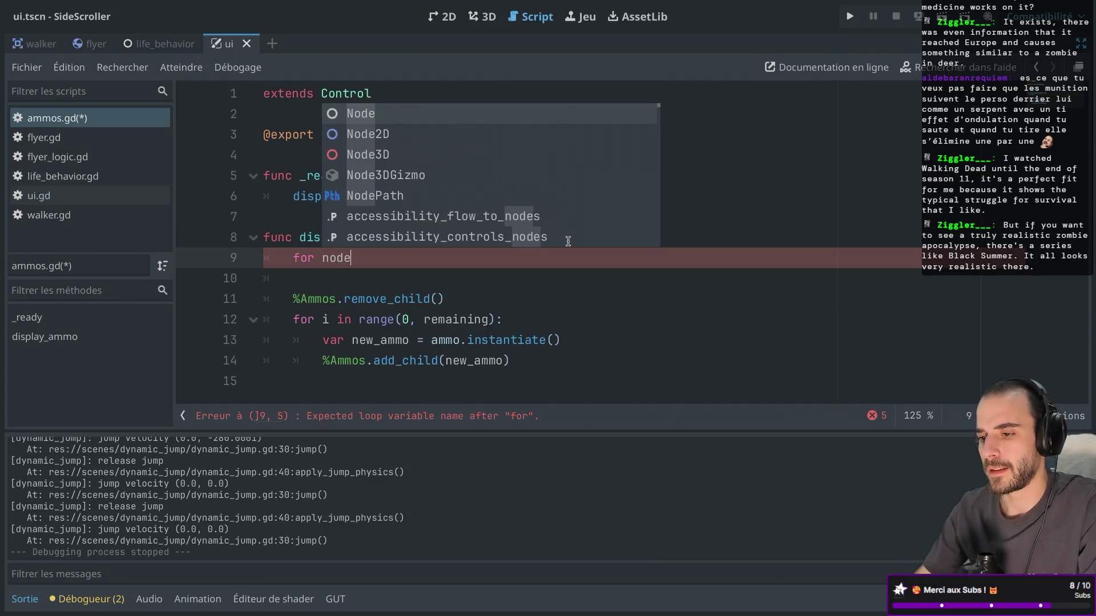
key("BackSpace")
key("BackSpace")
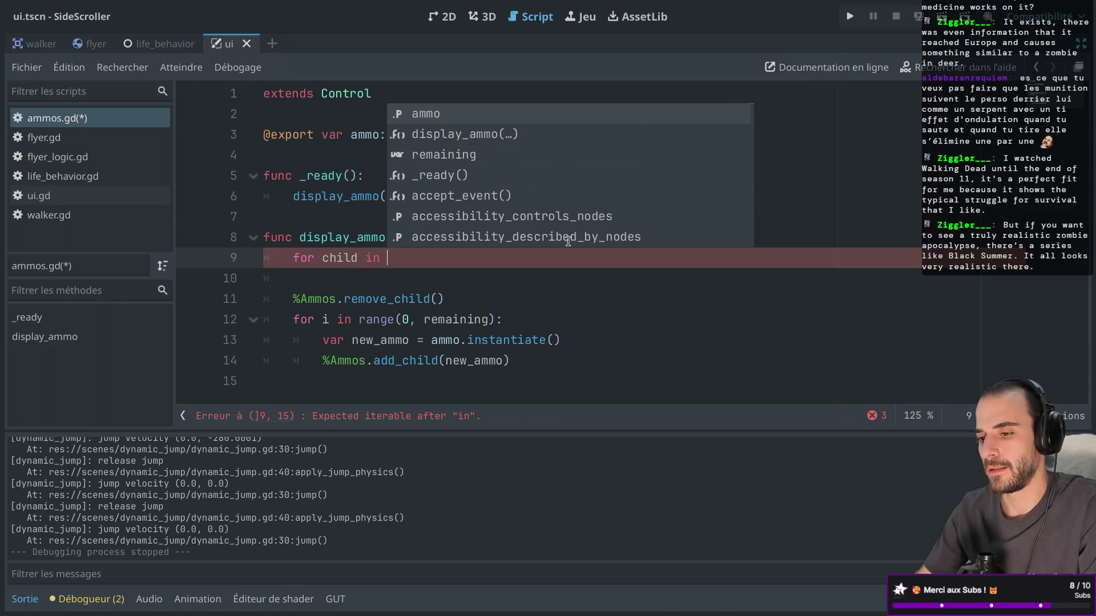
type("$%")
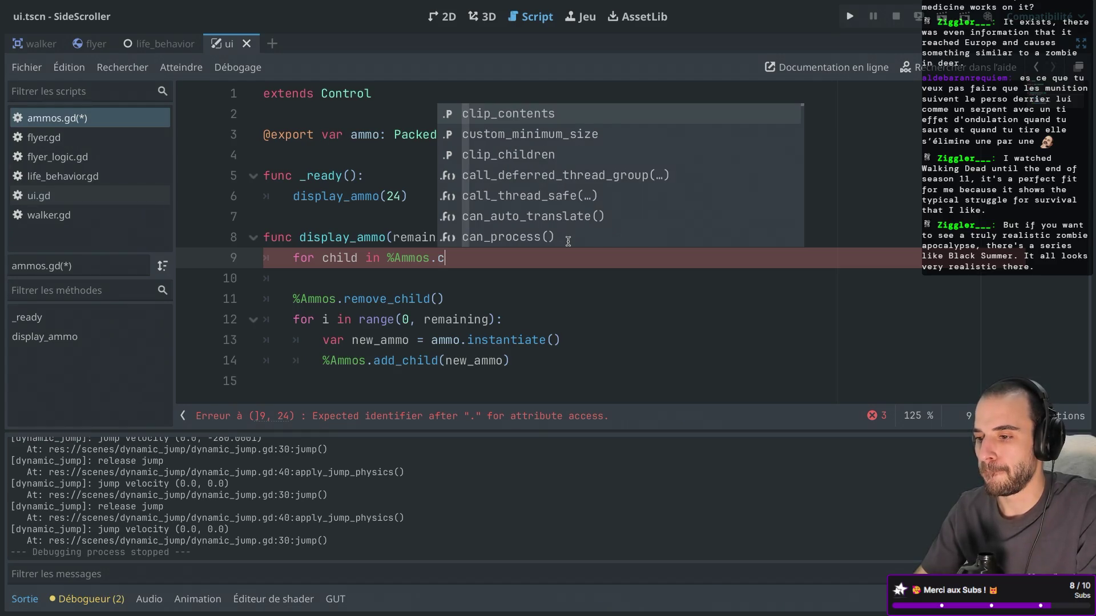
key("ctrl+Left")
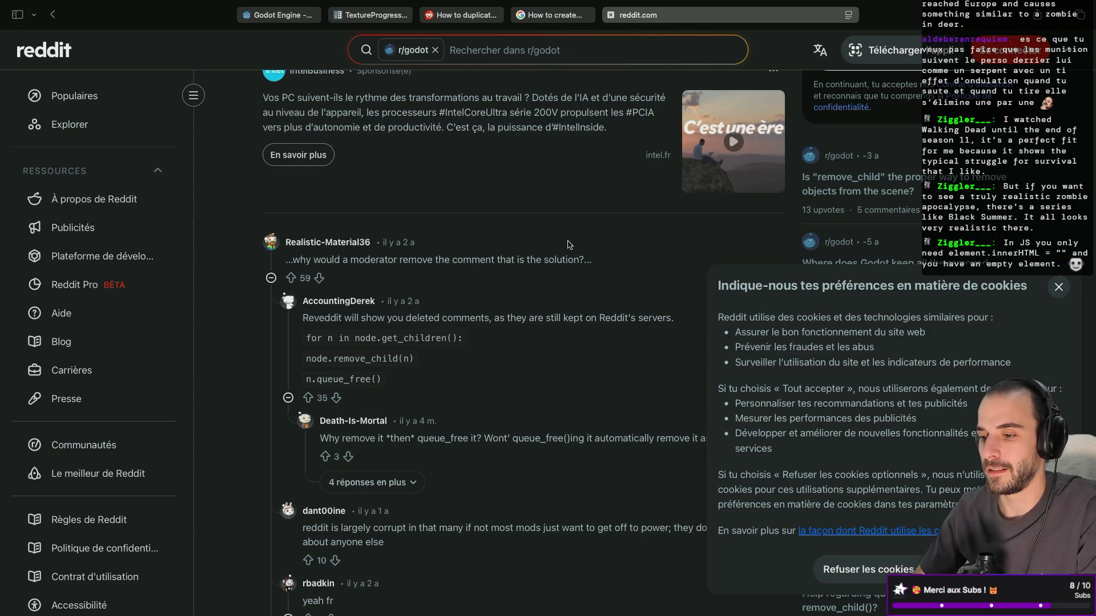
key("ctrl+Right")
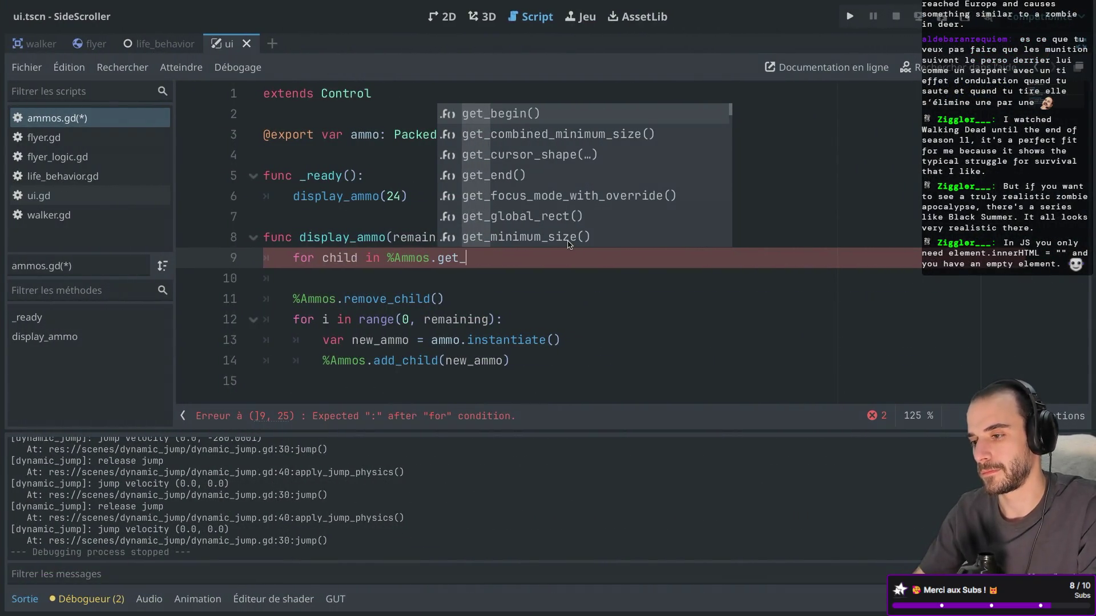
type("ildren(")
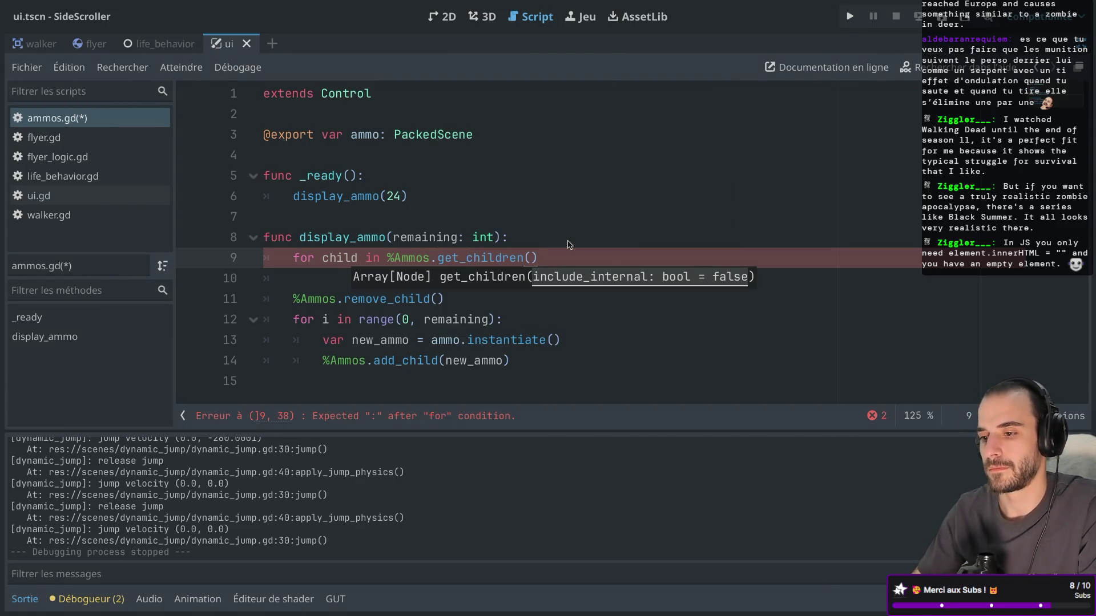
type("):")
key("Return")
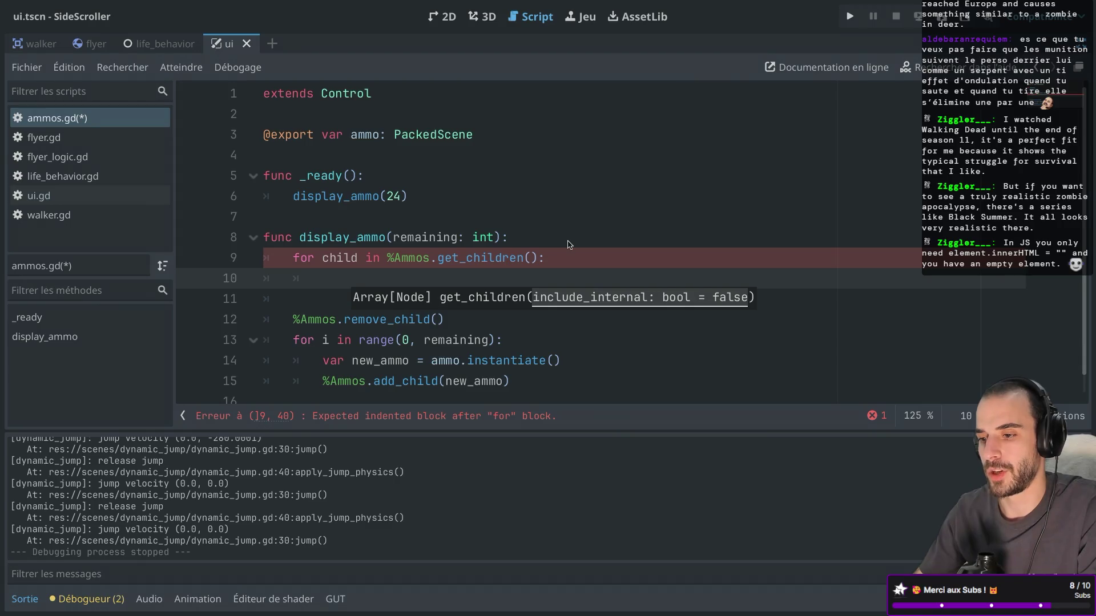
key("ctrl+Left")
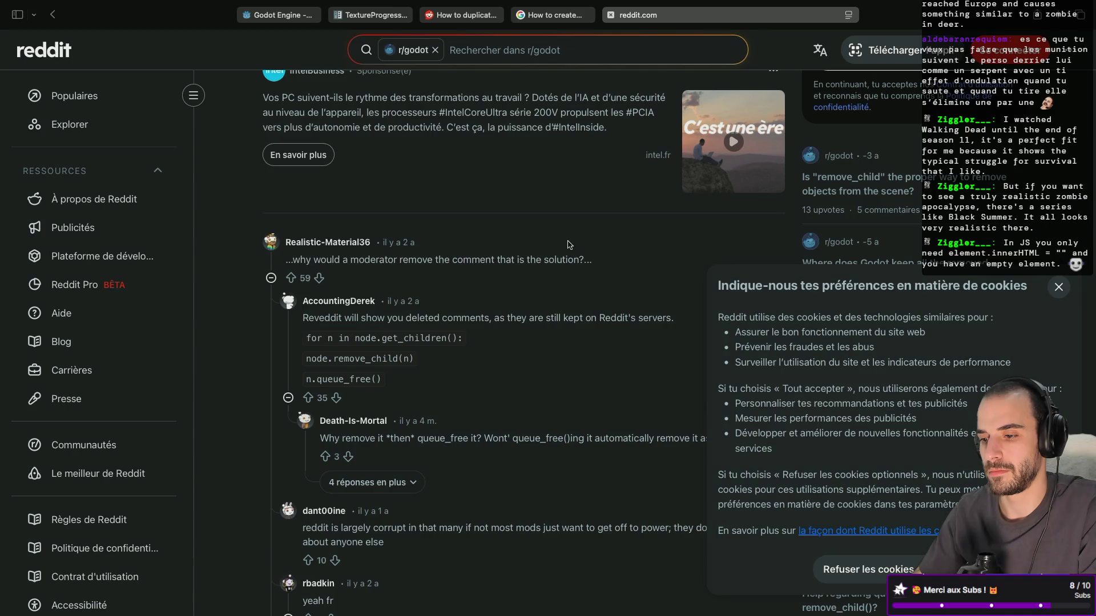
Expand the '4 réponses en plus' under the Death-Is-Mortal comment and read the queue_free replies
key("ctrl+Right")
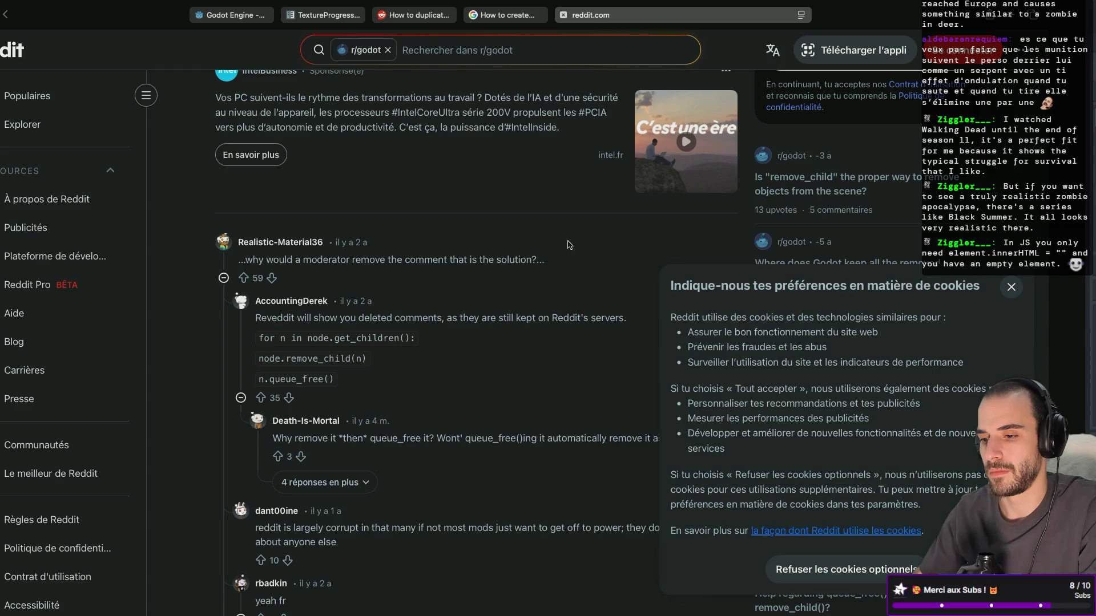
scroll(338, 388, "down", 1)
scroll(338, 388, "down", 3)
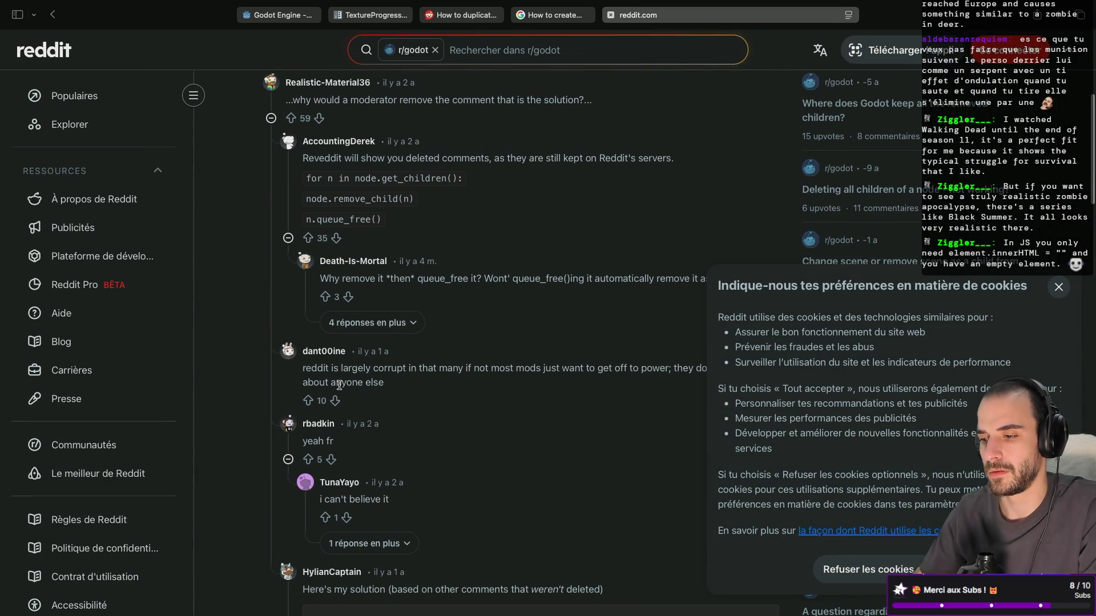
scroll(481, 297, "down", 1)
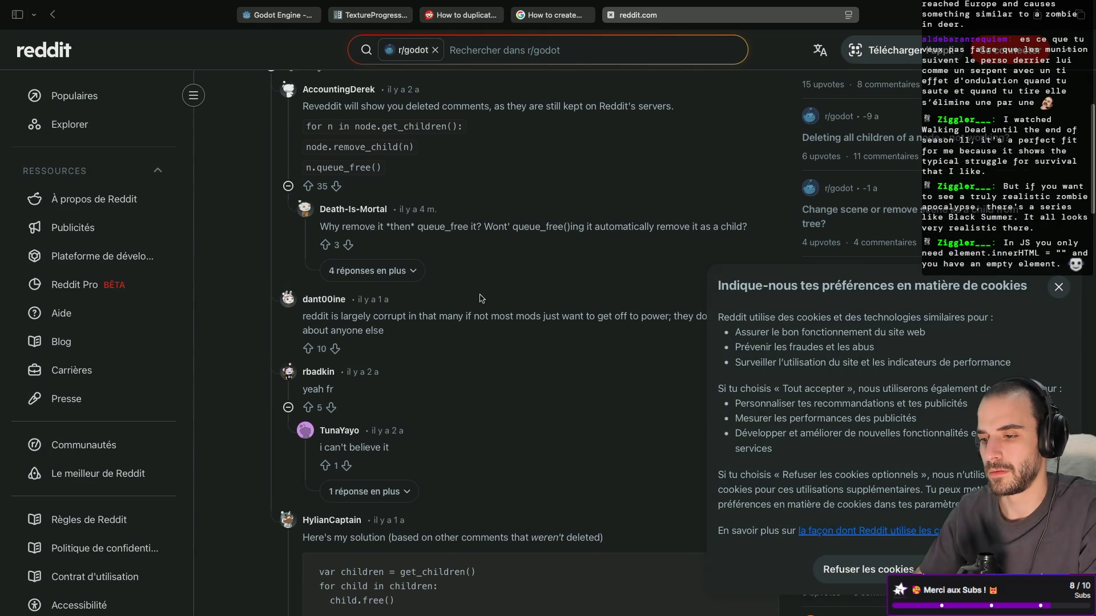
left_click(383, 273)
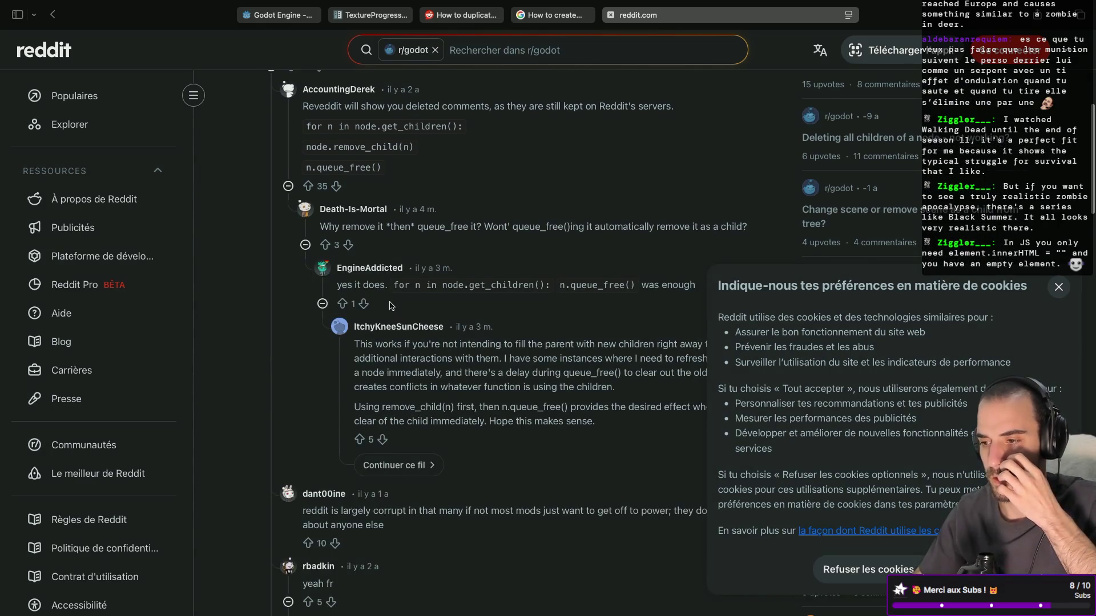
scroll(391, 306, "down", 1)
scroll(390, 303, "down", 1)
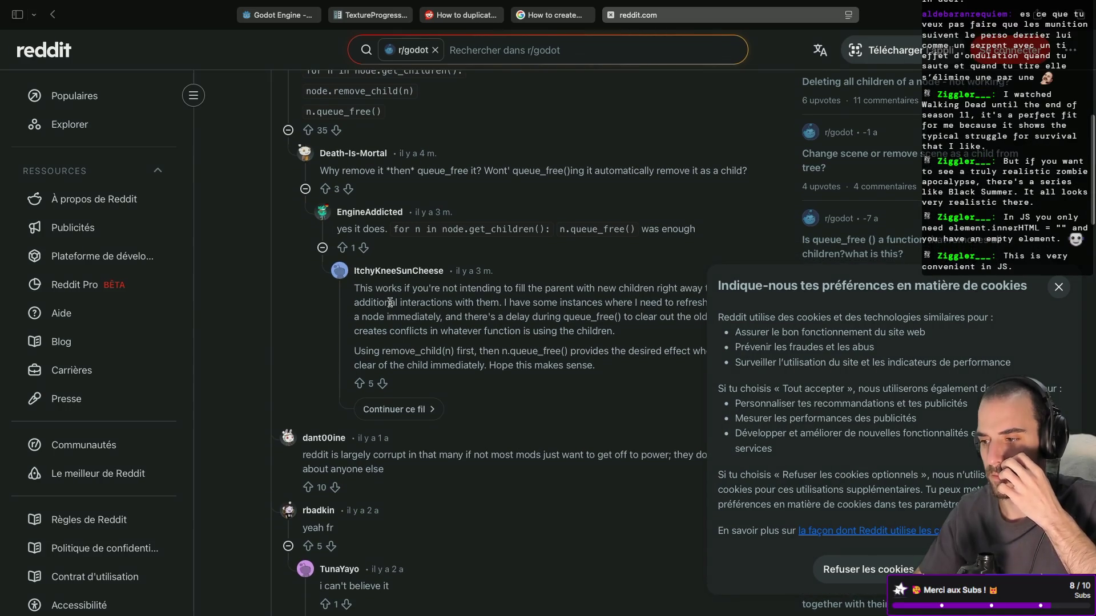
key("super+Tab")
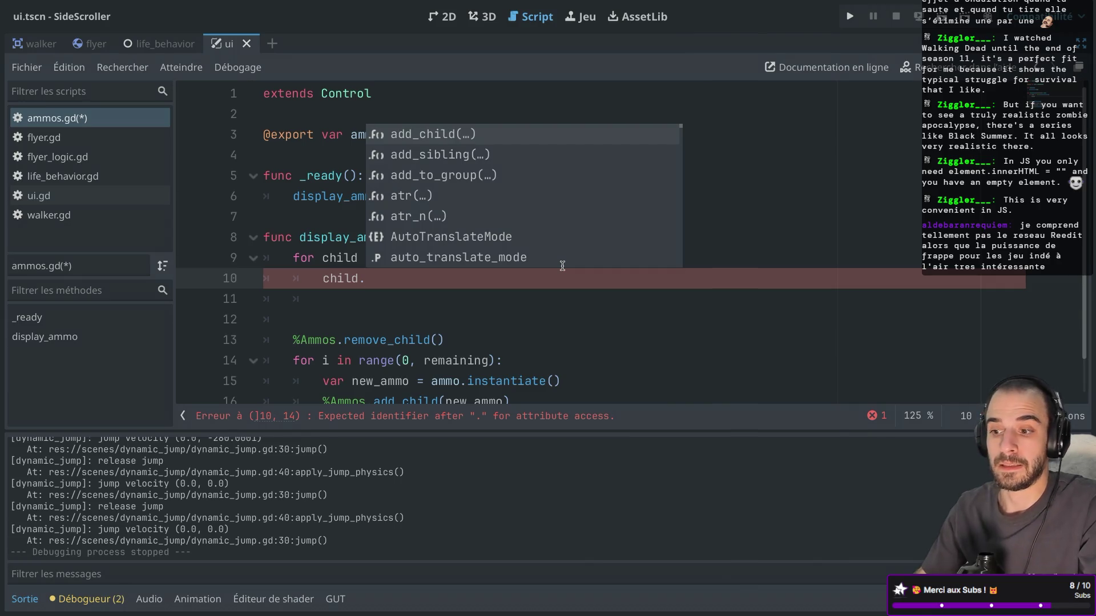
Make the display_ammo loop call child.queue_free() using autocomplete
left_click(364, 308)
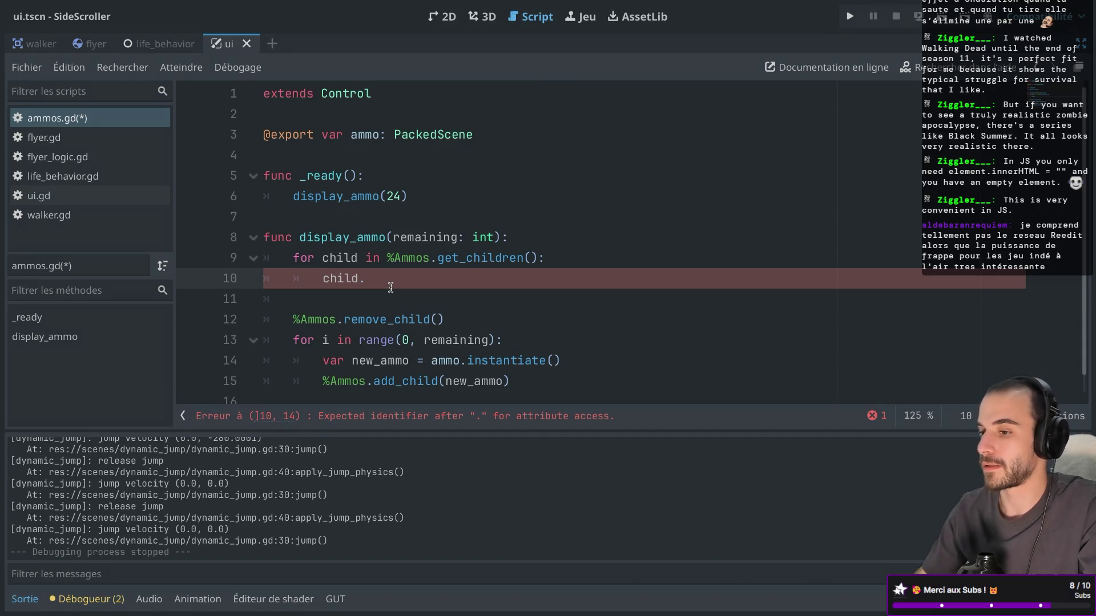
type(".")
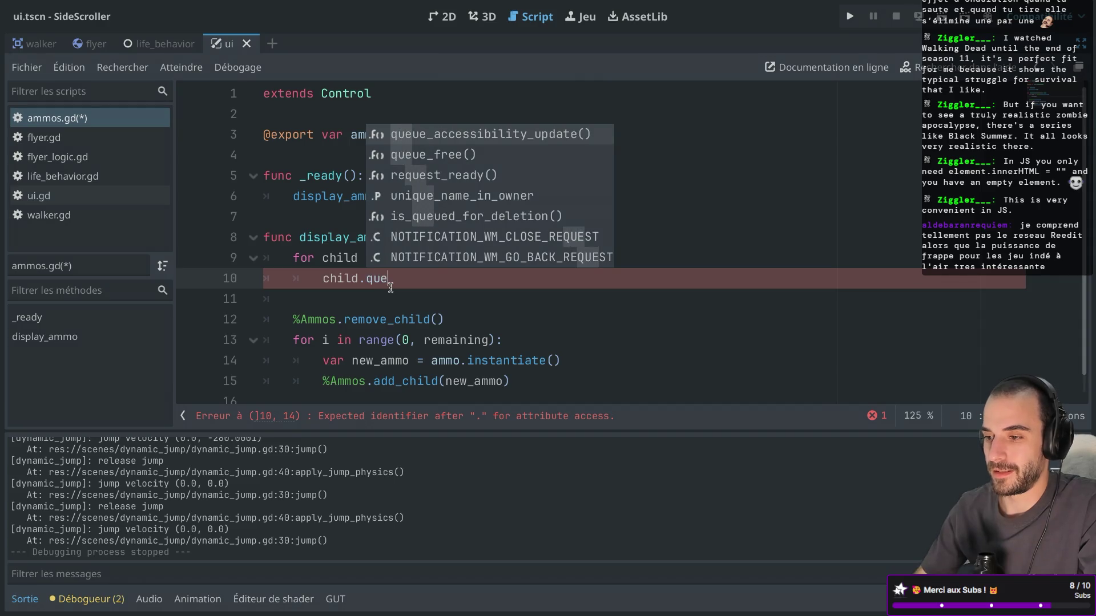
key("Down")
key("Return")
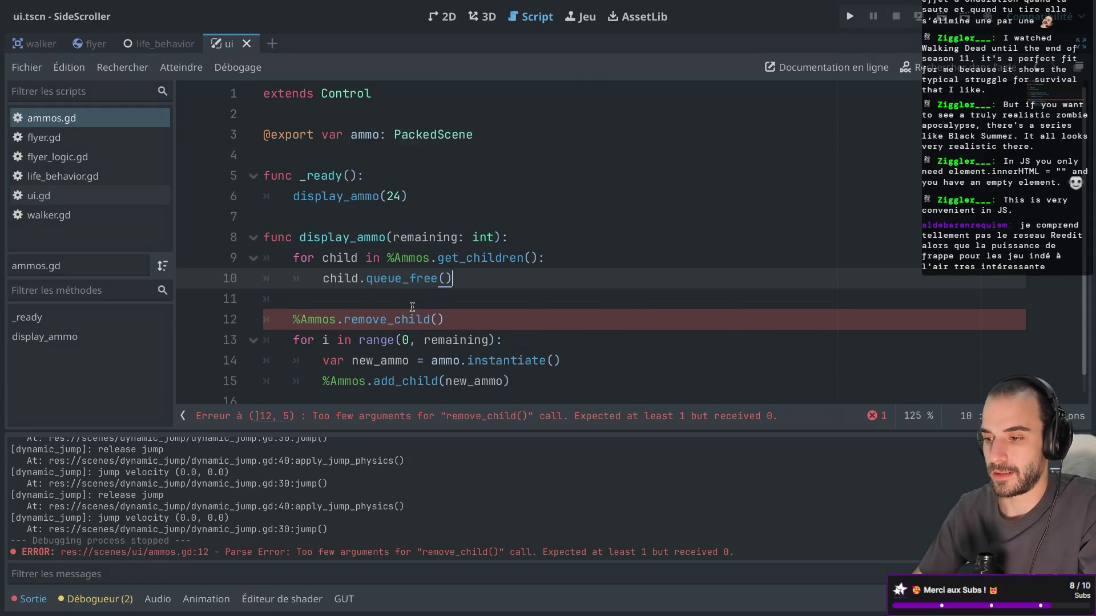
Delete the broken %Ammos.remove_child() line and run the game
scroll(412, 307, "down", 1)
key("ctrl+shift+k")
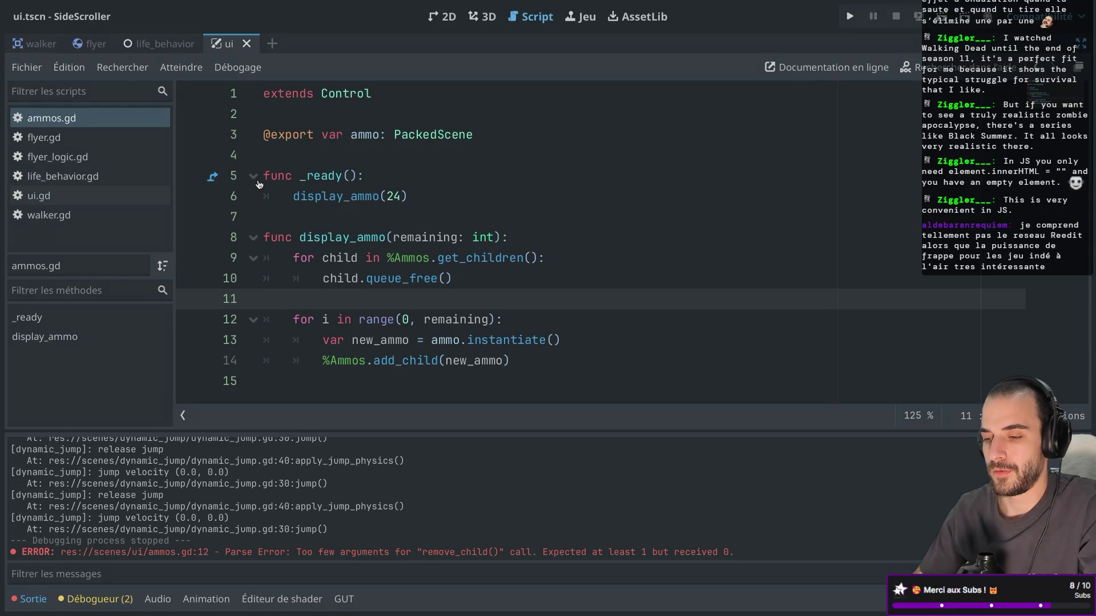
left_click(850, 30)
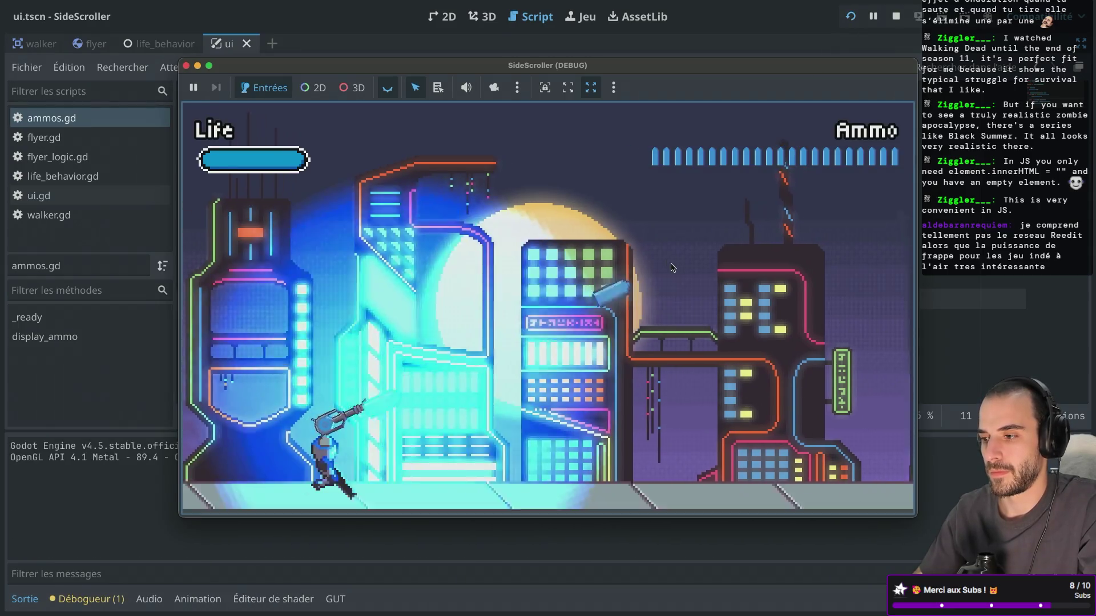
Run and jump through the level, shooting enemies to spend ammo and watch the HUD row shrink
key("Right")
key("space")
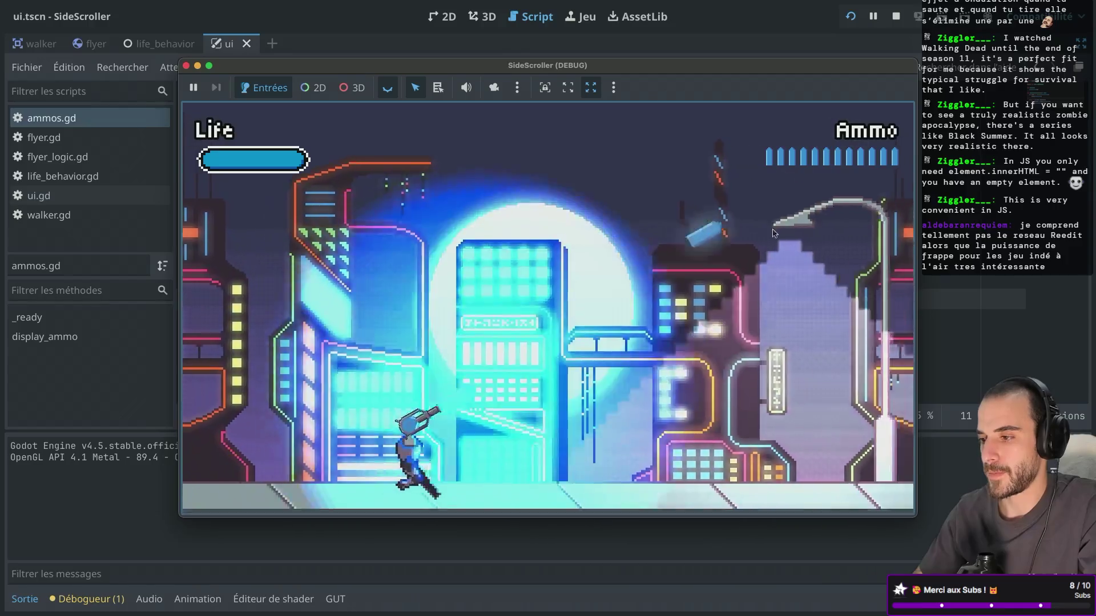
left_click(698, 409)
key("Right")
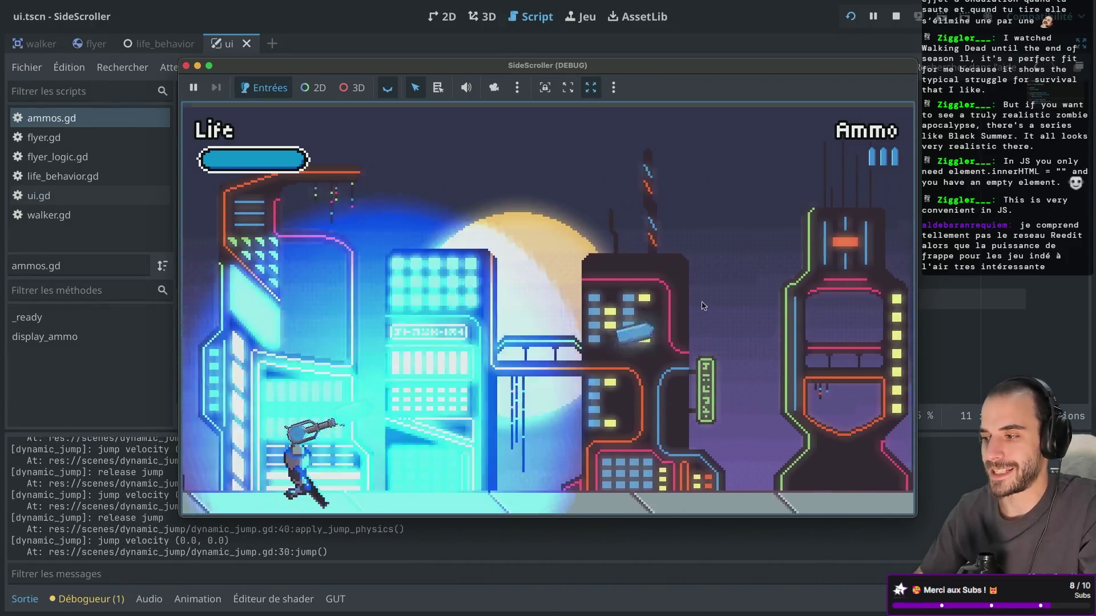
left_click(695, 305)
key("Right")
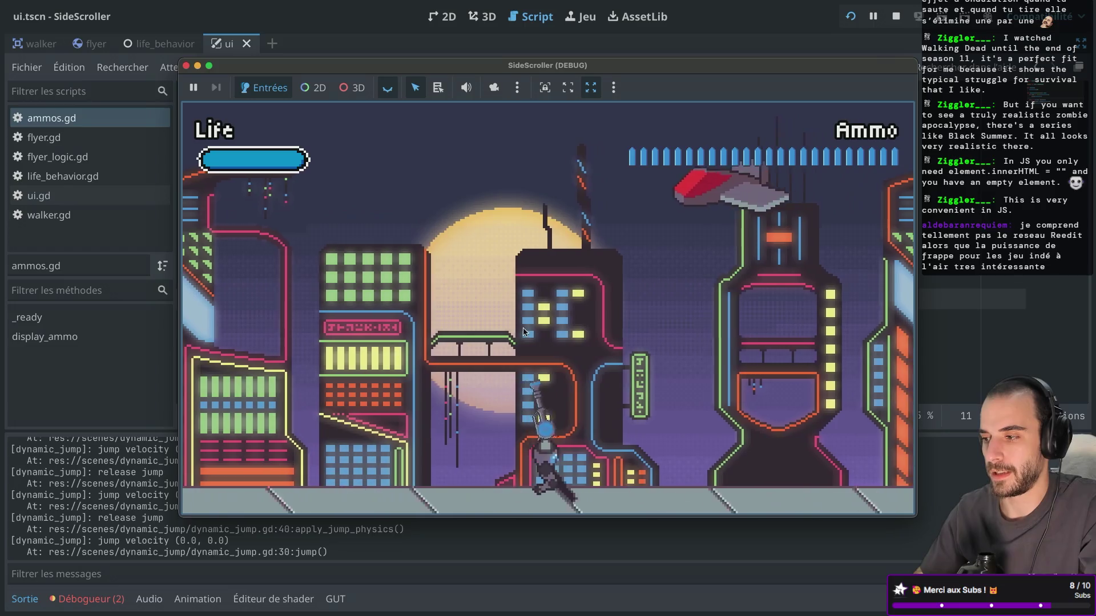
key("Right")
left_click(430, 231)
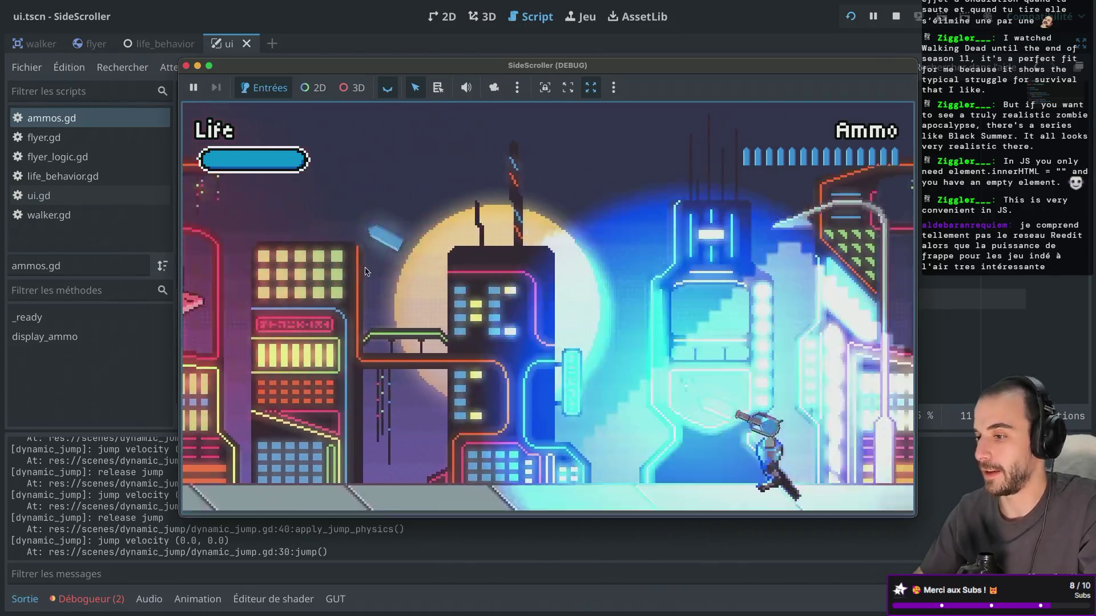
key("space")
left_click(750, 284)
key("Right")
left_click(742, 284)
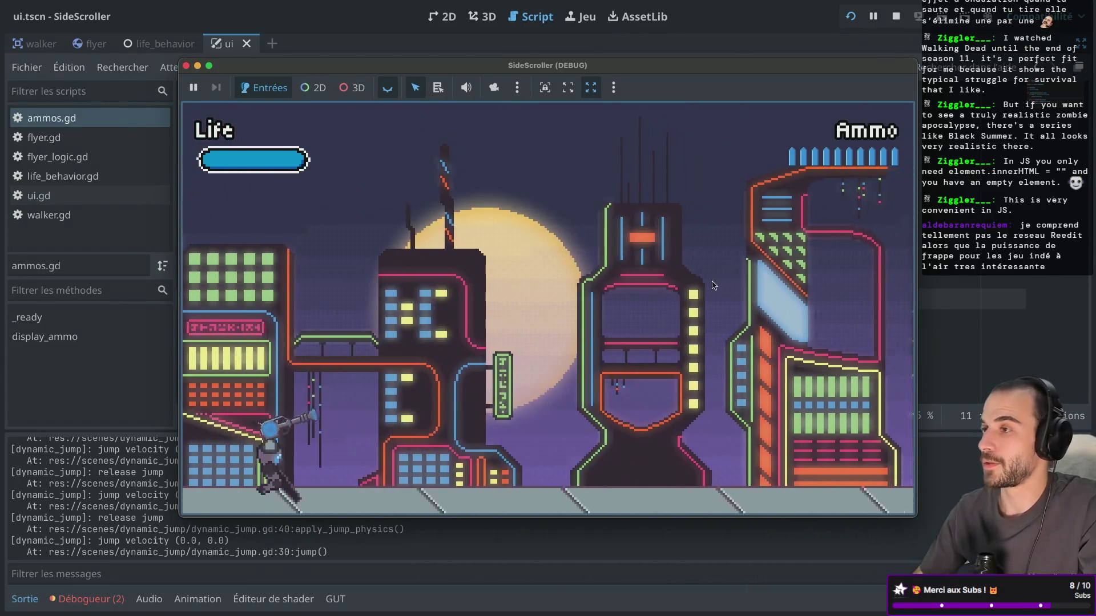
key("space")
left_click(714, 285)
key("Right")
left_click(700, 286)
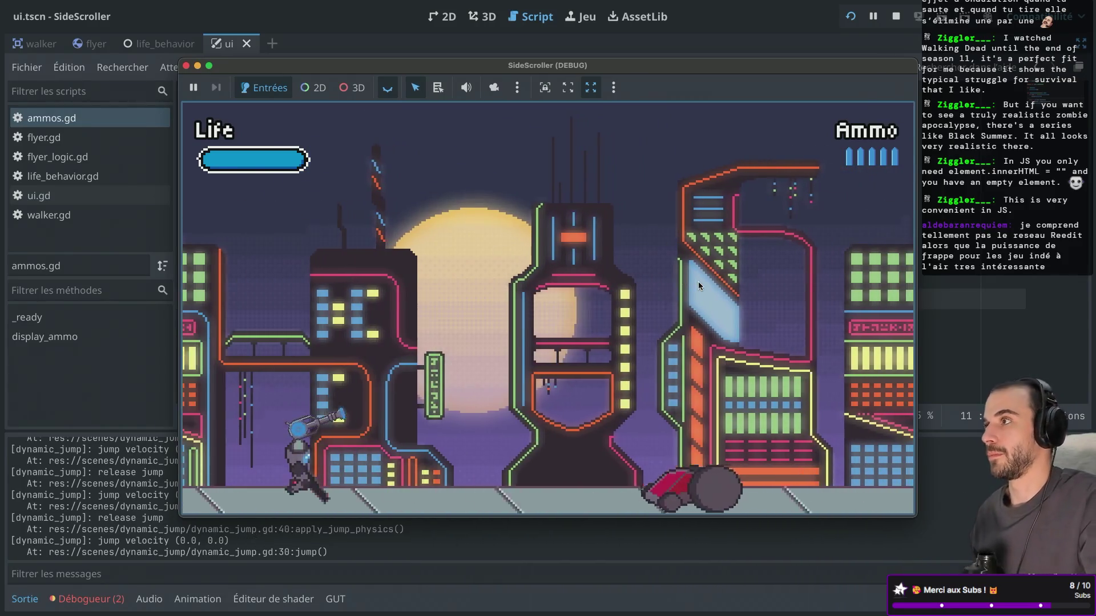
key("Right")
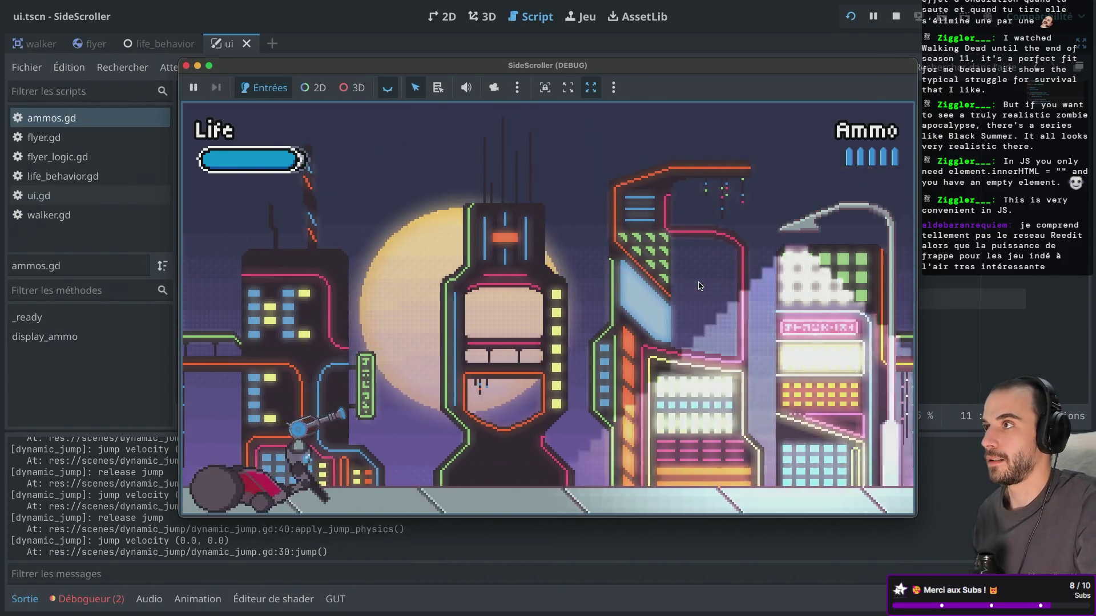
key("Right")
key("space")
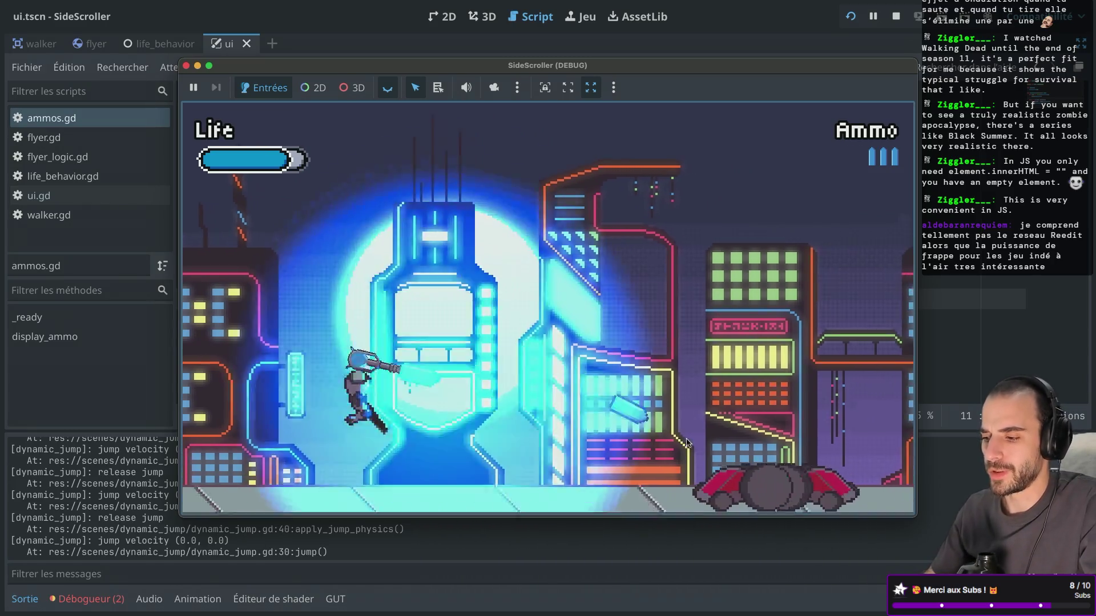
left_click(647, 458)
key("Right")
key("space")
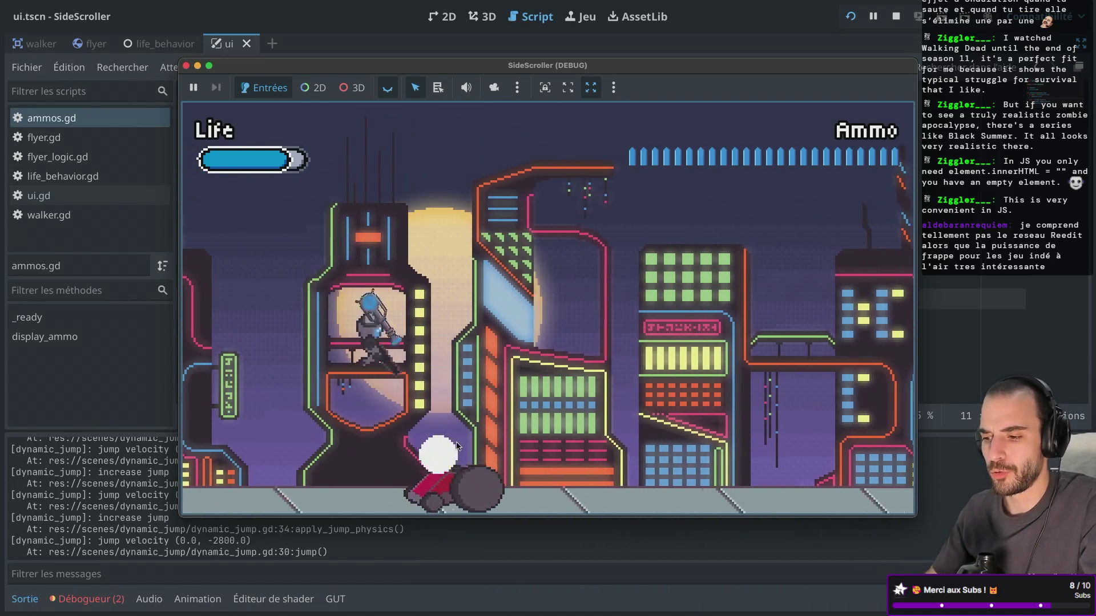
key("Right")
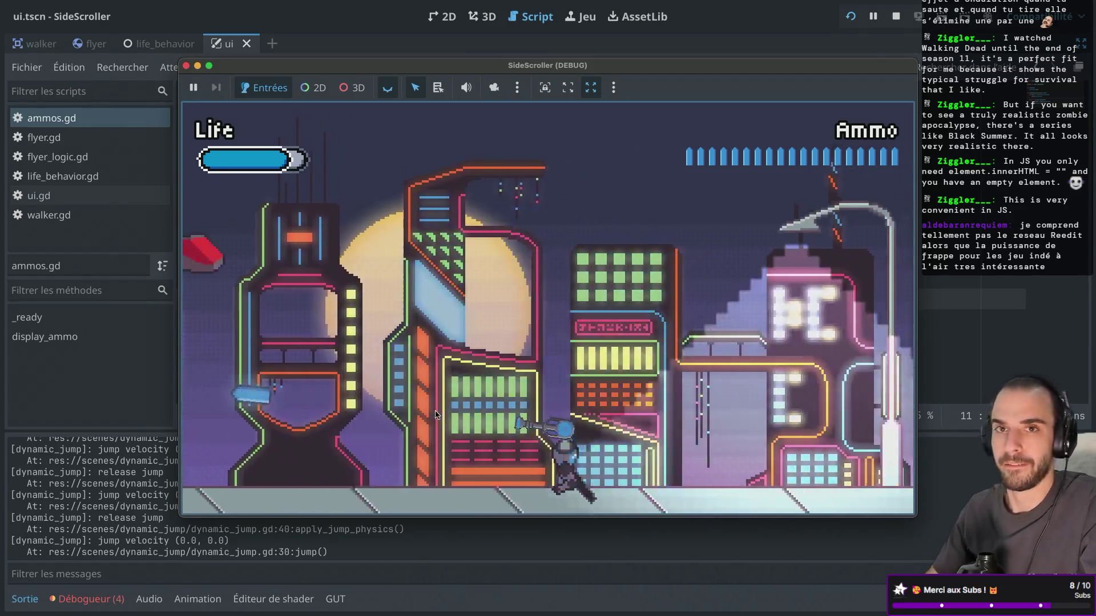
key("space")
left_click(587, 326)
key("Right")
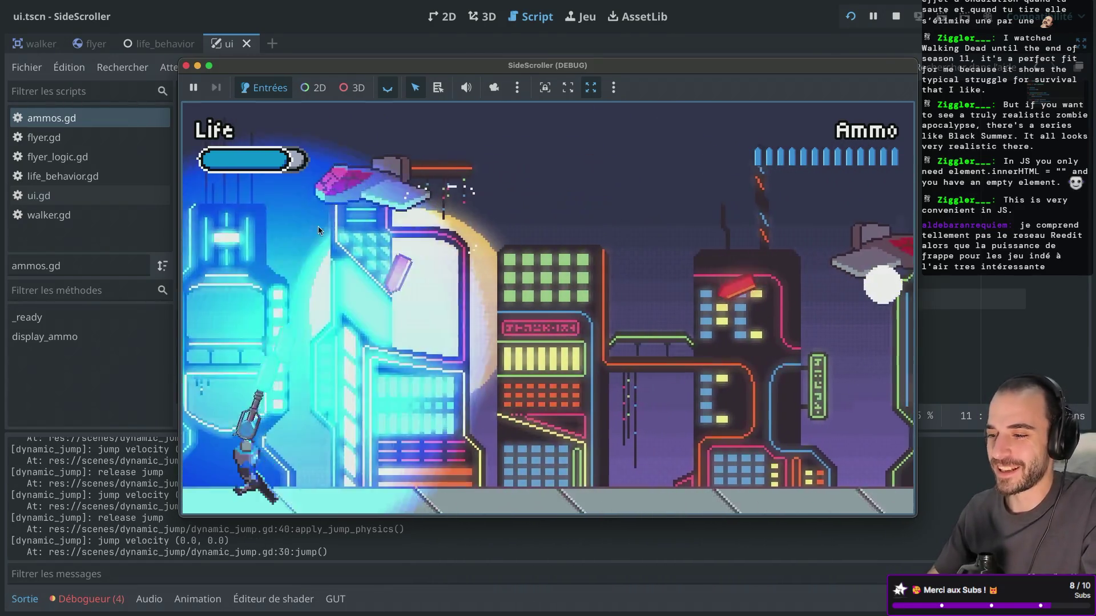
left_click(420, 246)
key("Right")
key("space")
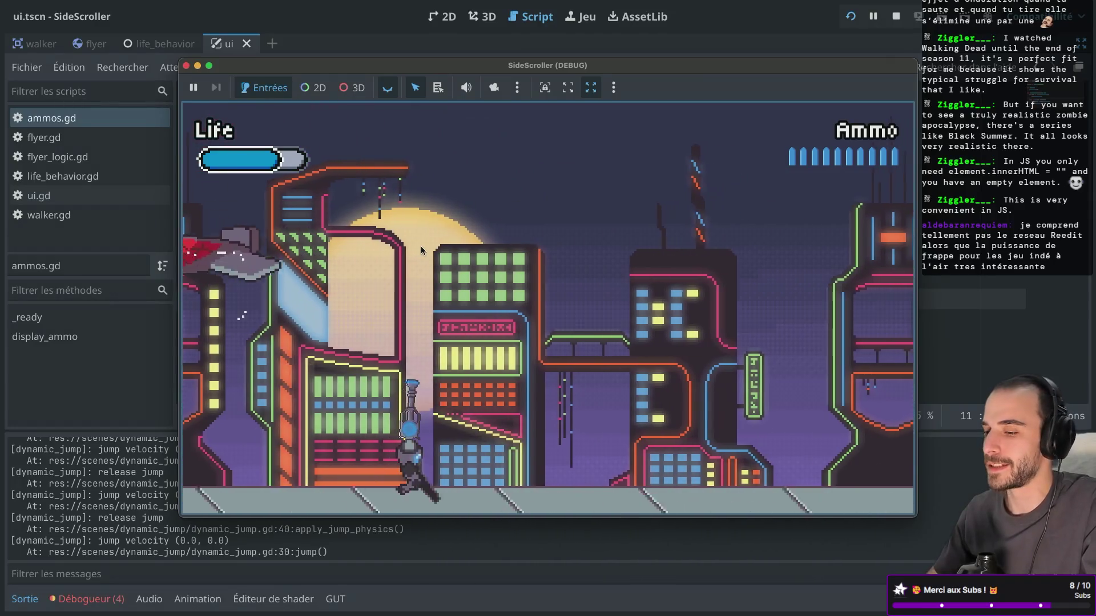
key("Right")
left_click(422, 249)
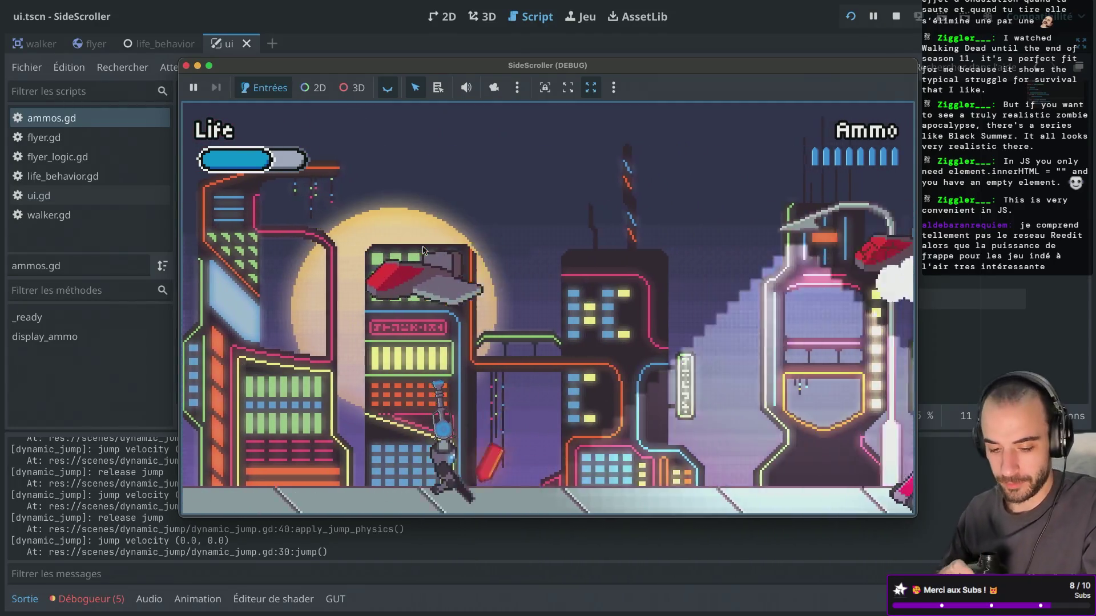
key("space")
left_click(423, 250)
key("Right")
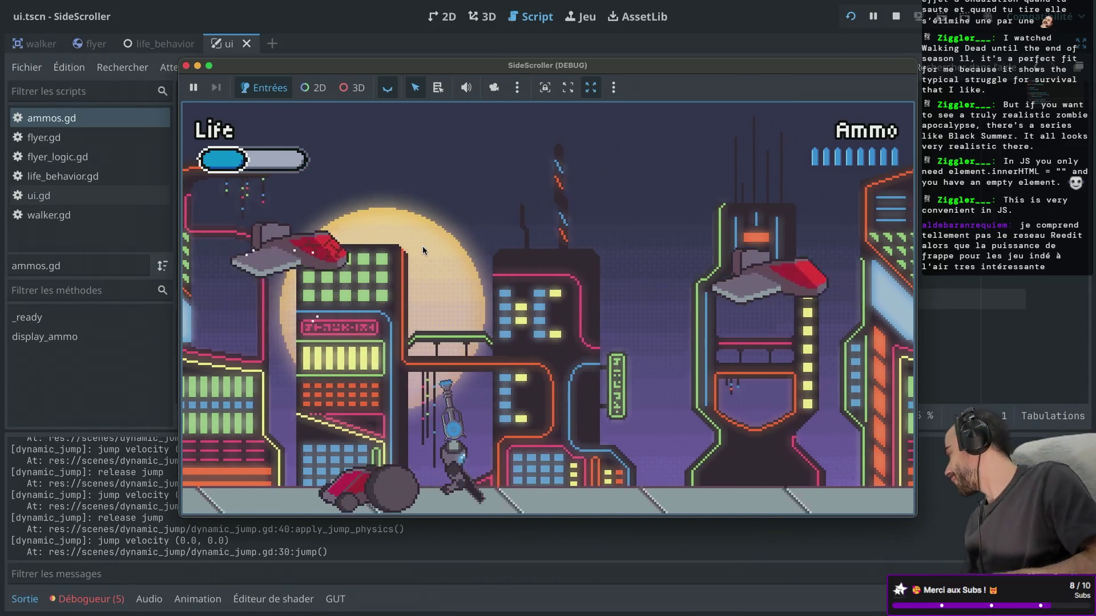
key("Right")
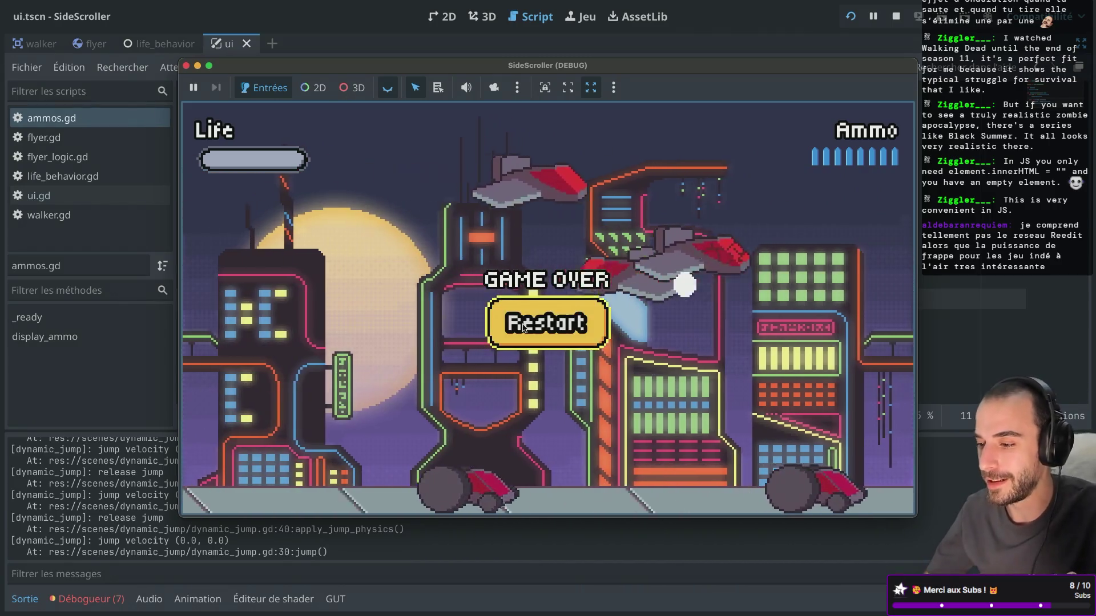
Restart after game over and fire at flying enemies until the ammo is drained
left_click(522, 324)
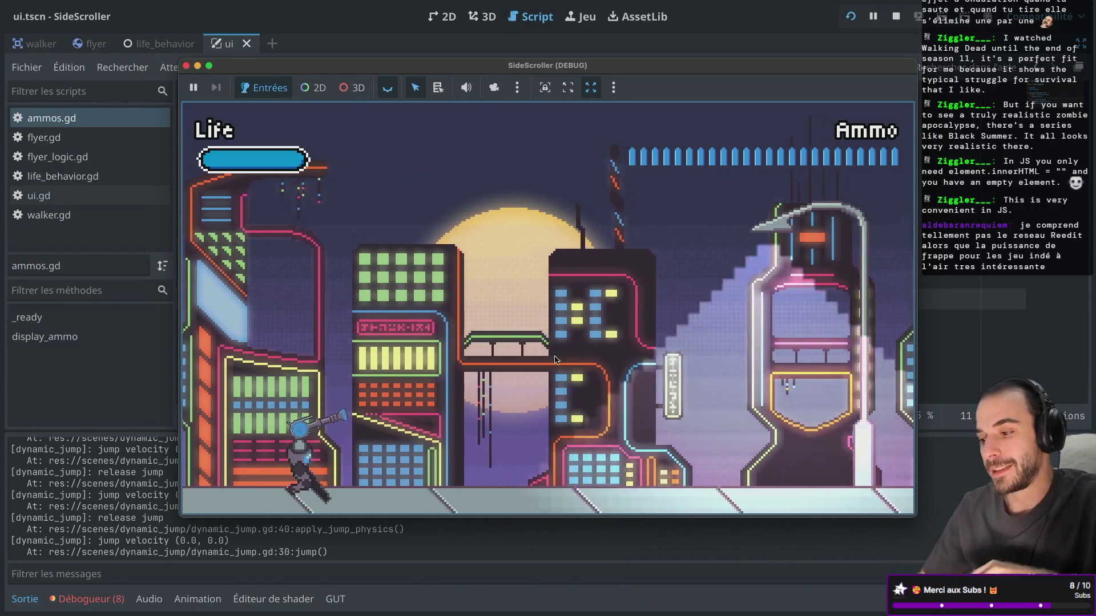
left_click(745, 216)
left_click(745, 211)
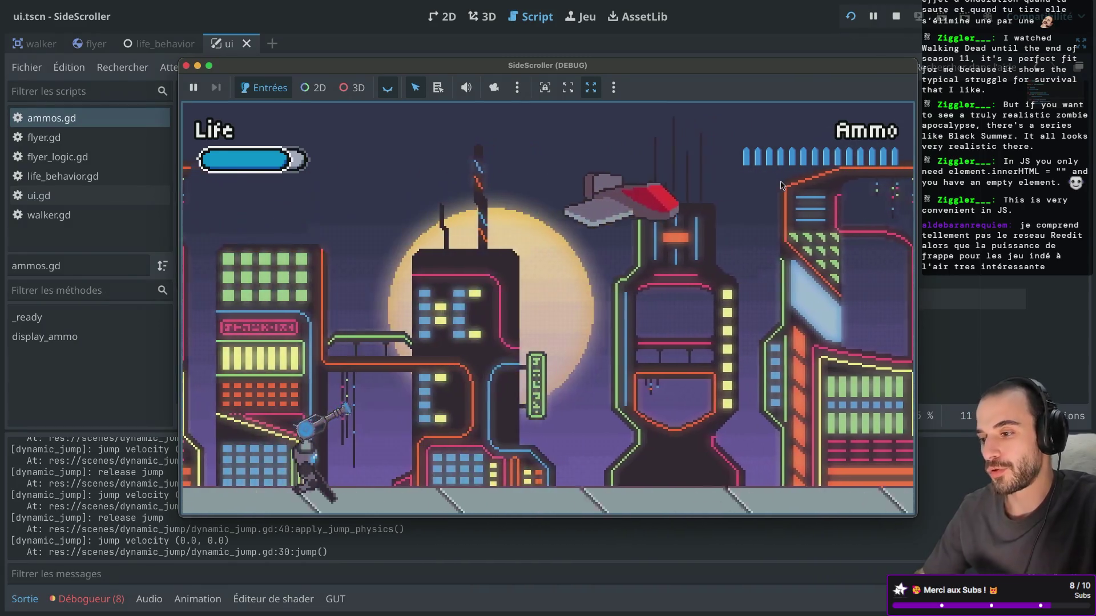
left_click(788, 181)
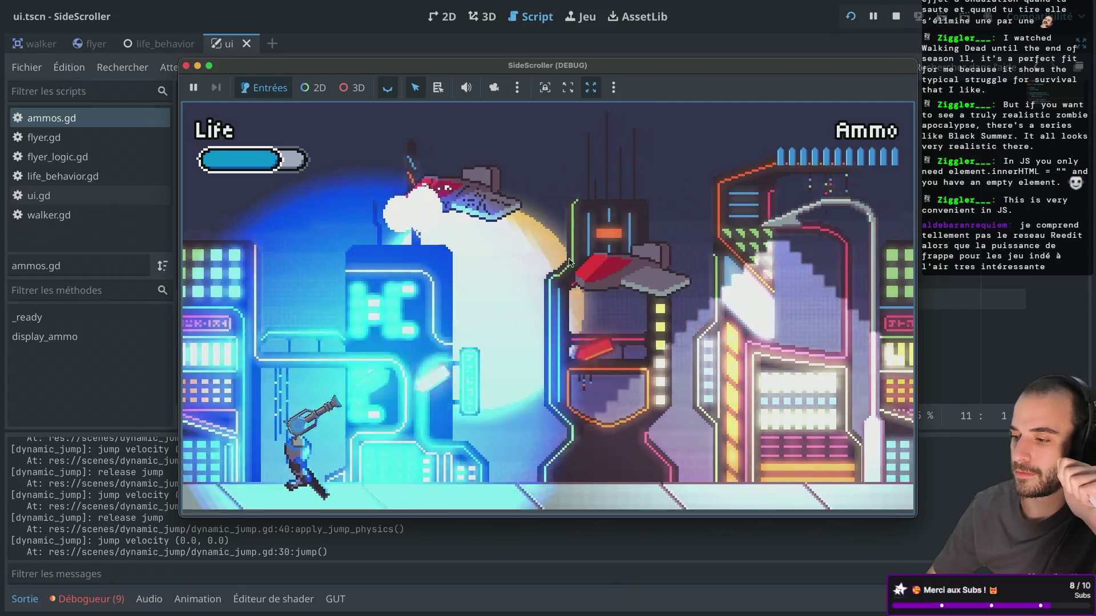
left_click(560, 393)
left_click(560, 394)
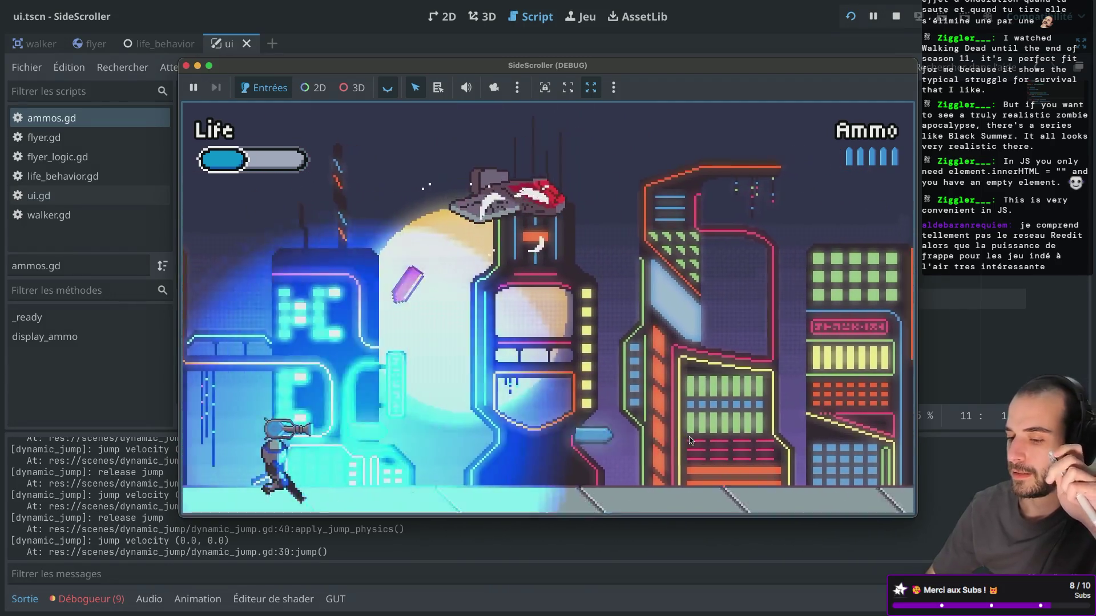
left_click(689, 439)
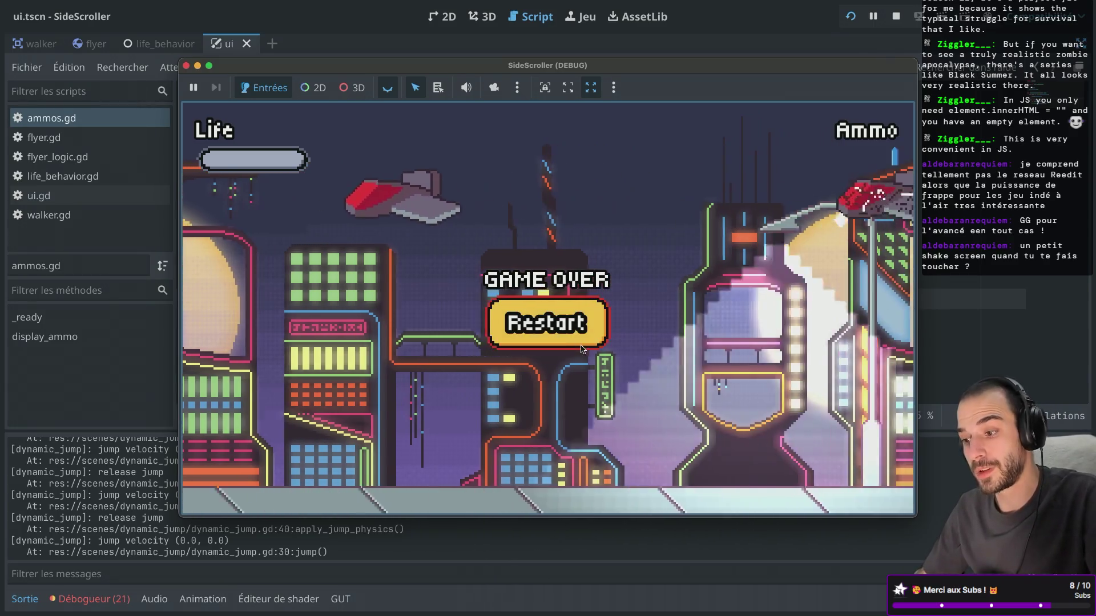
Restart once more, move, jump and shoot briefly, then stop the running game
left_click(529, 342)
key("Right")
key("space")
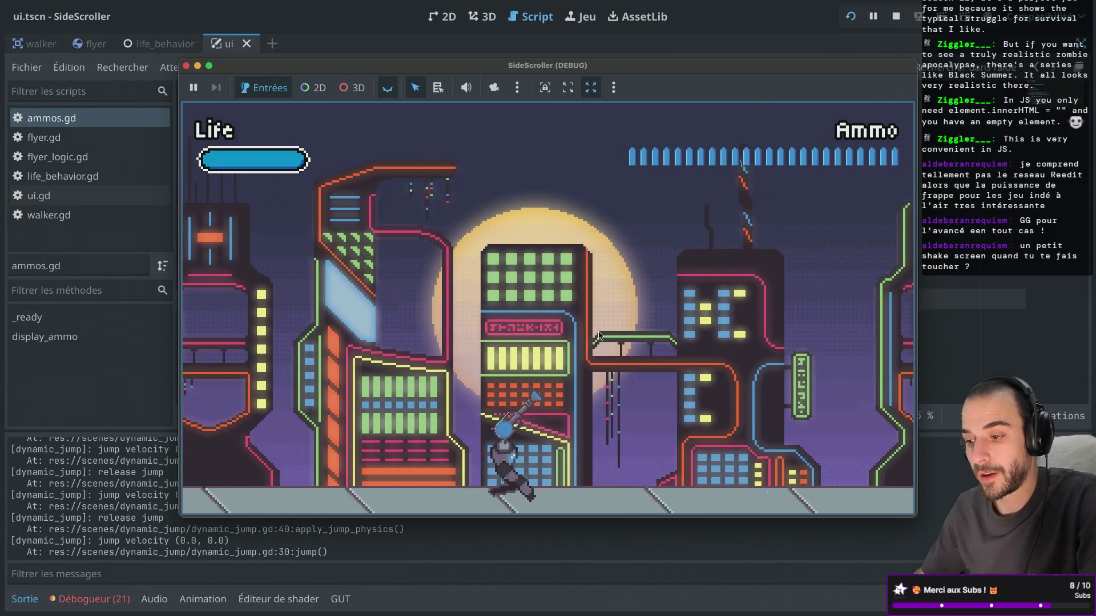
key("space")
key("Left")
key("space")
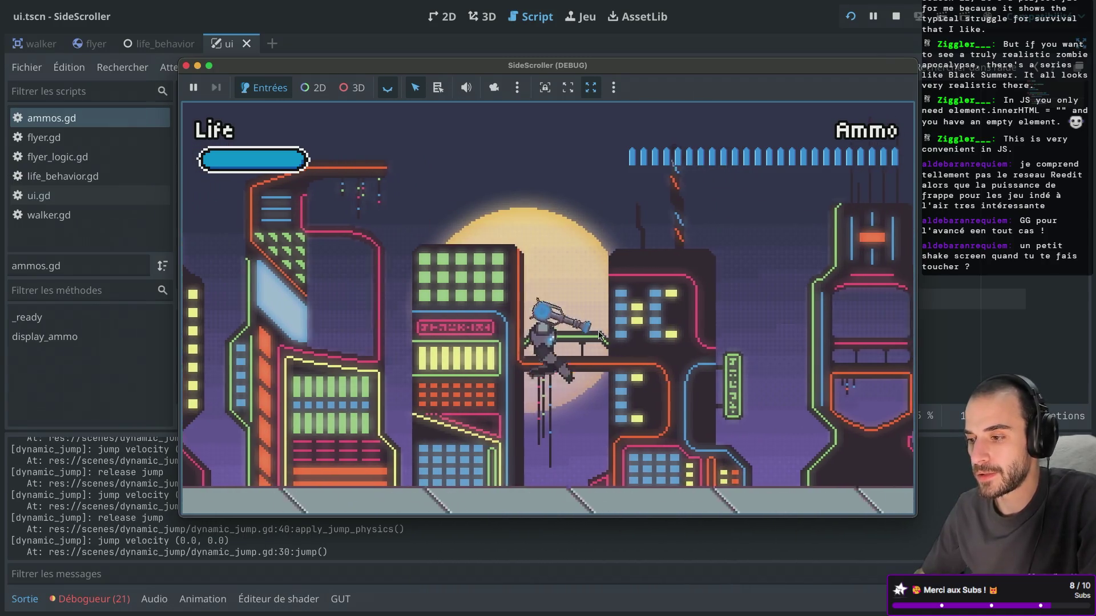
left_click(598, 336)
key("Right")
left_click(598, 336)
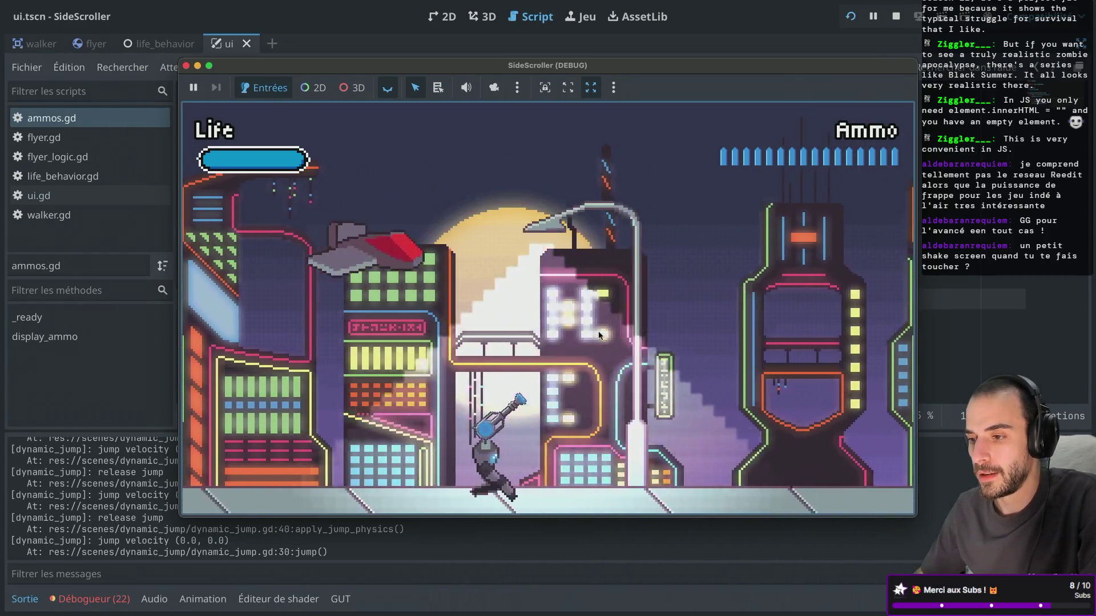
key("Right")
left_click(598, 336)
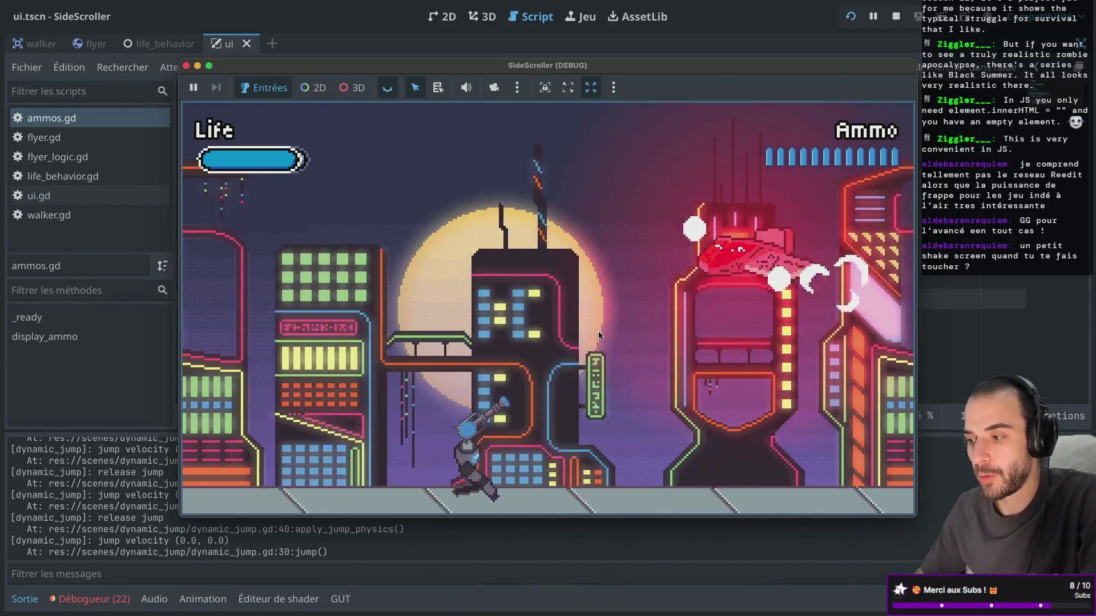
left_click(185, 65)
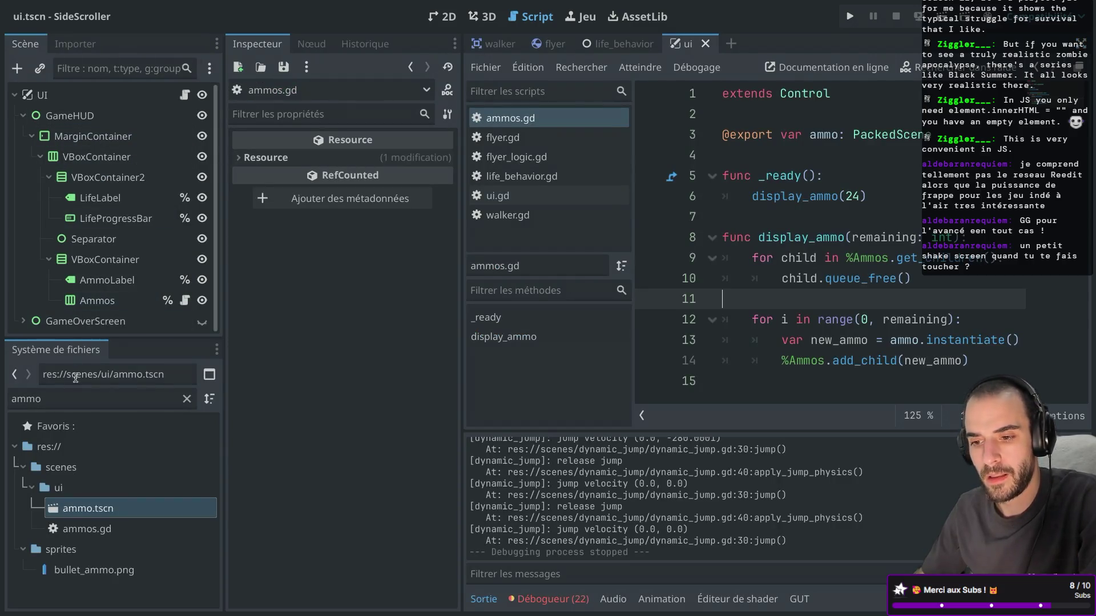
Open game.tscn, show ScreenShake's screen_shake.gd script, then list the Player node's signals
type("game")
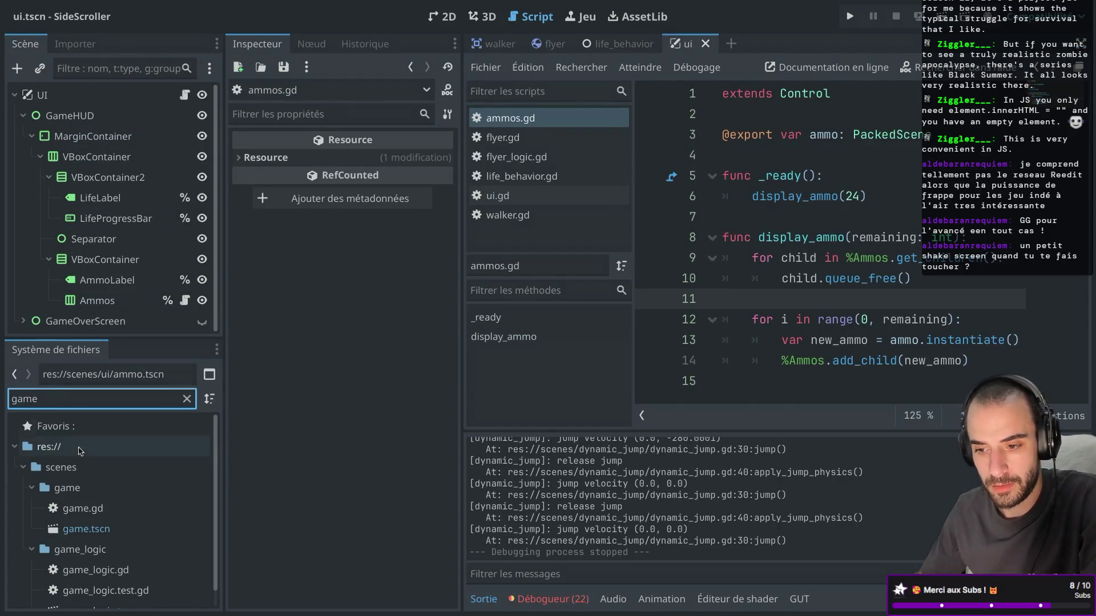
double_click(76, 529)
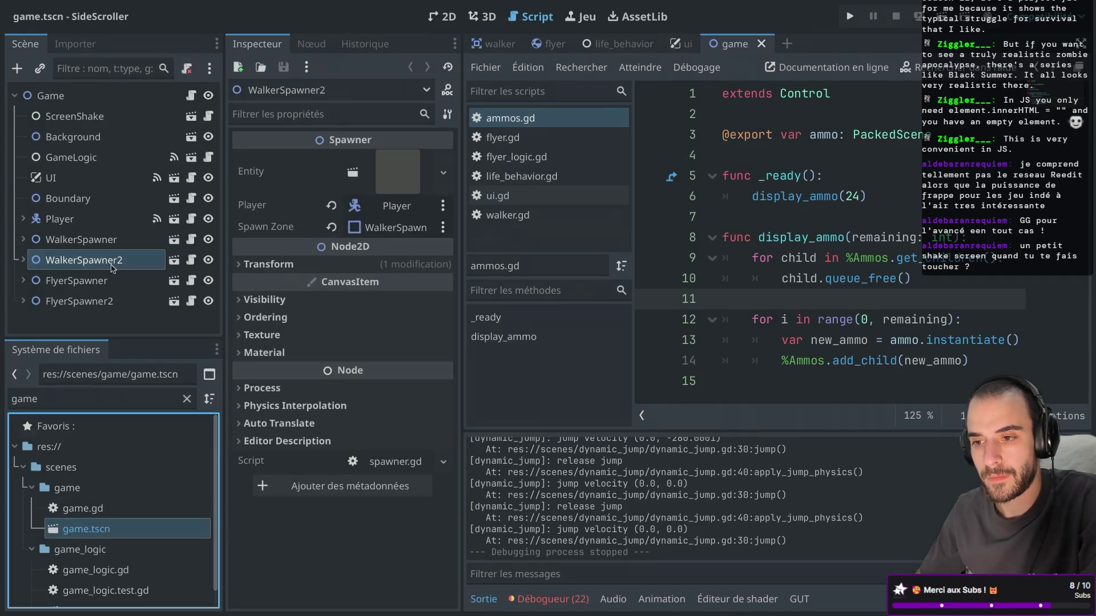
left_click(95, 117)
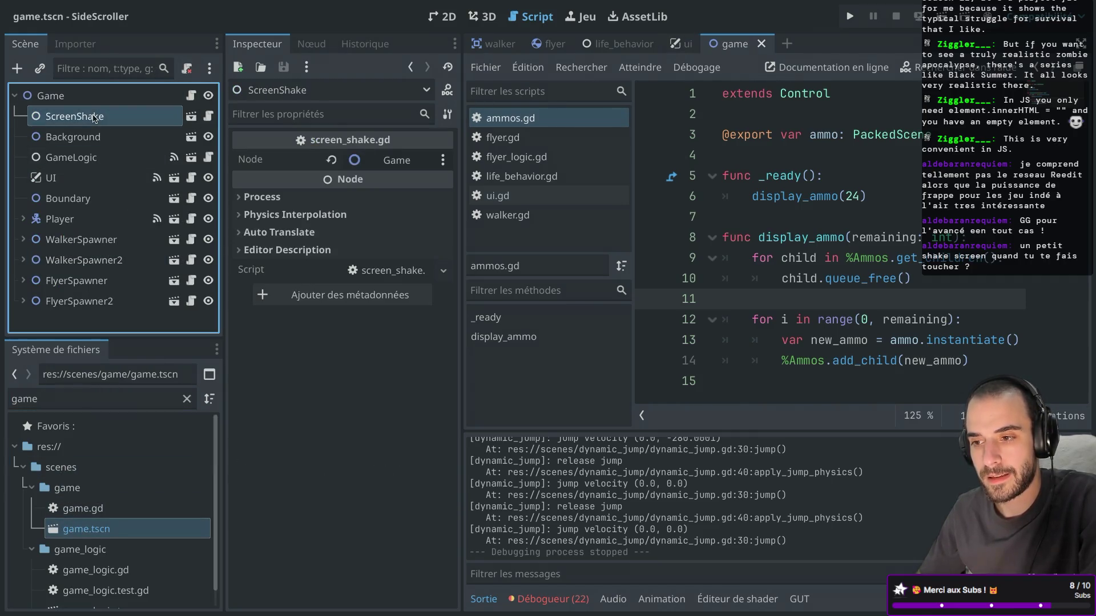
left_click(207, 117)
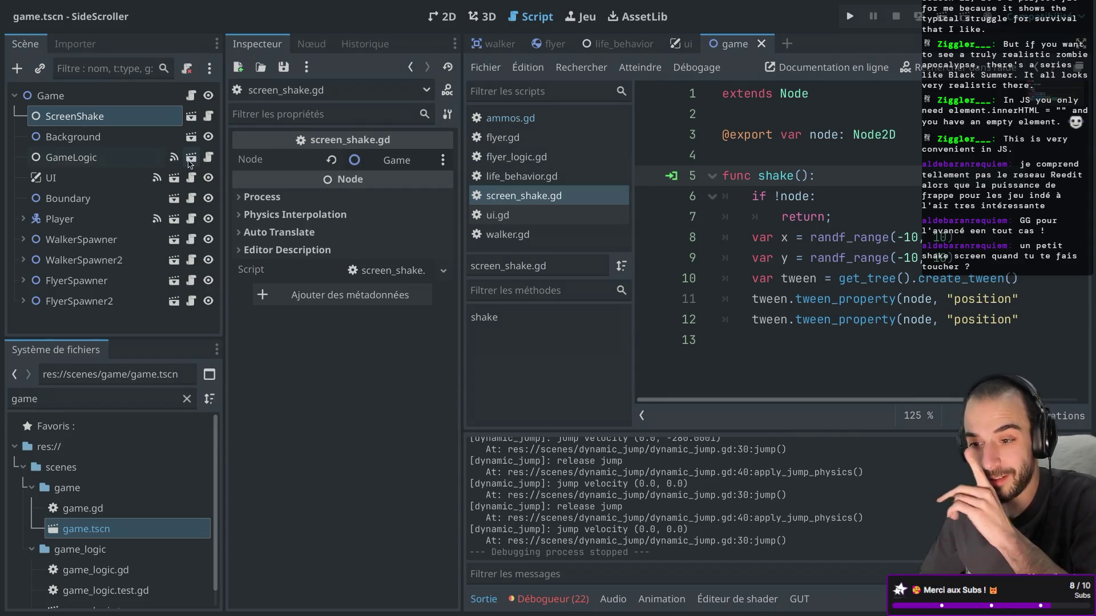
left_click(105, 222)
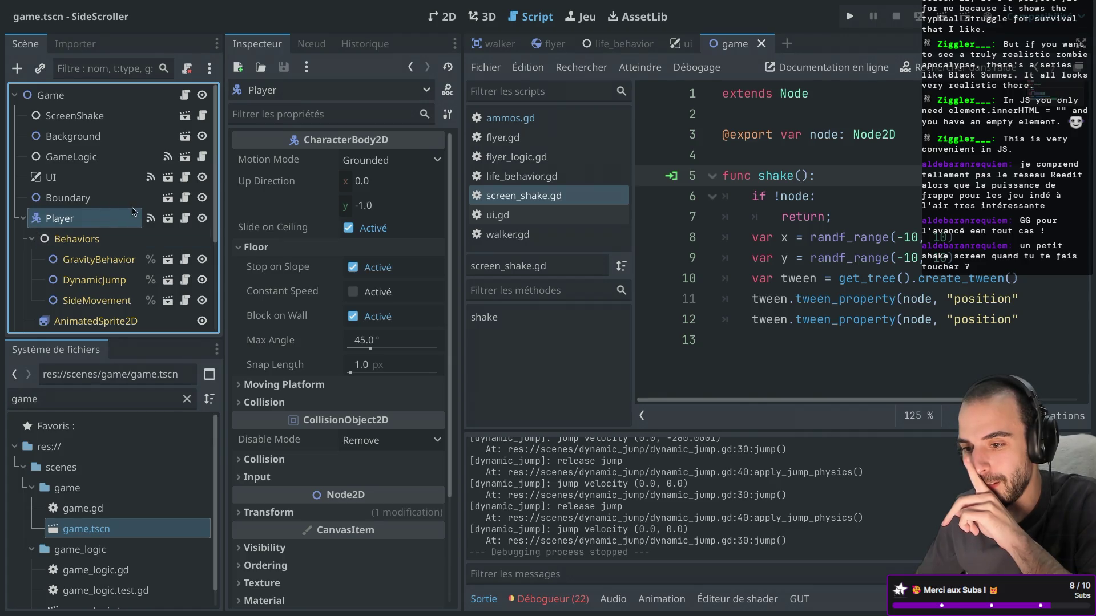
left_click(311, 45)
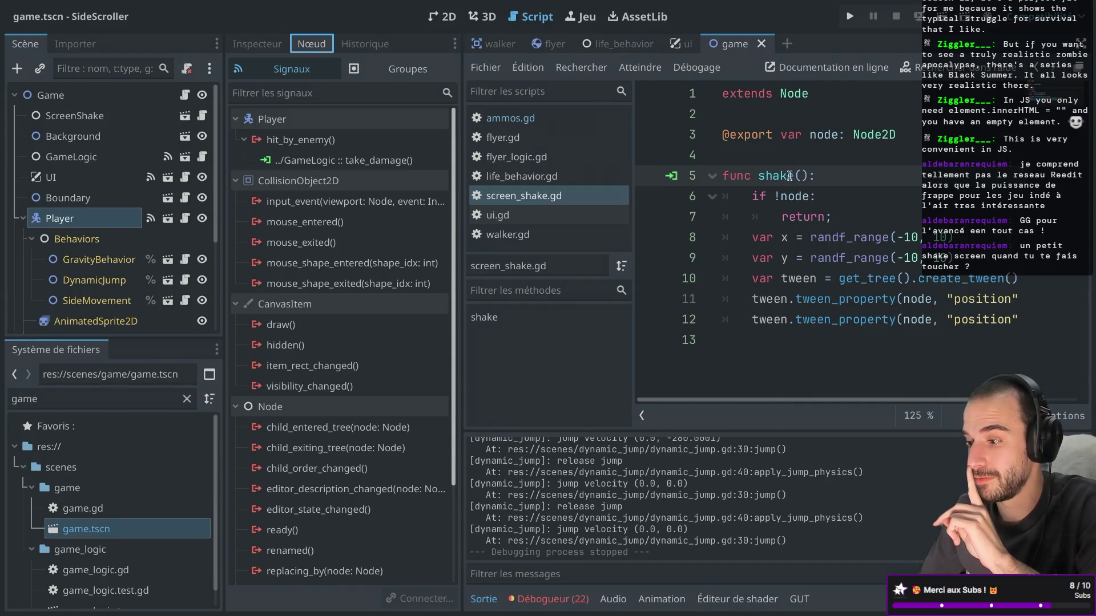
Connect Player's hit_by_enemy signal to ScreenShake's shake() method and launch the game
double_click(326, 141)
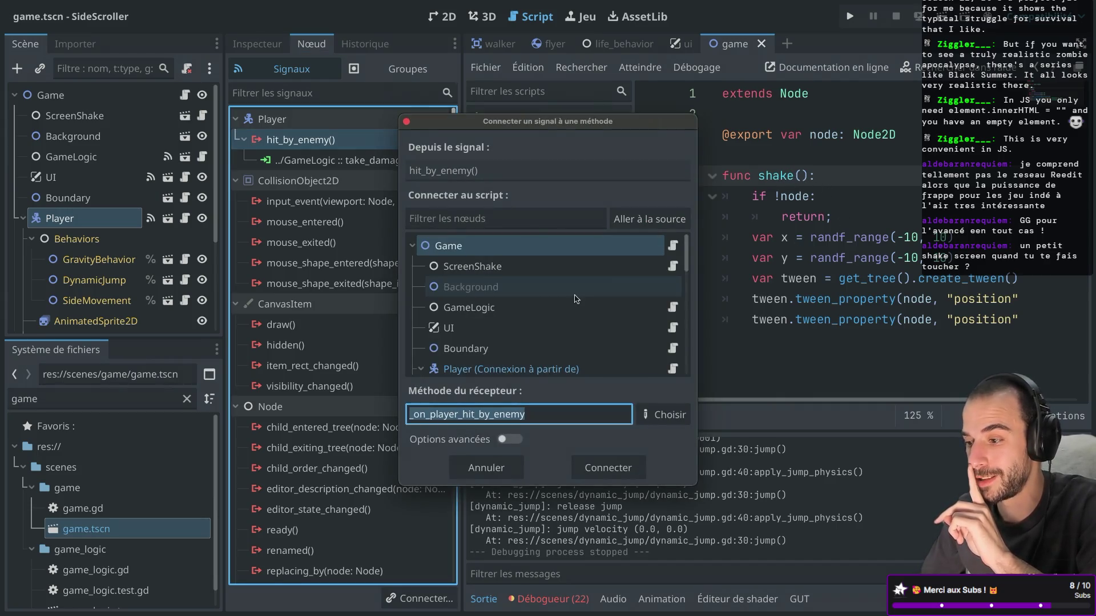
left_click(677, 417)
double_click(450, 160)
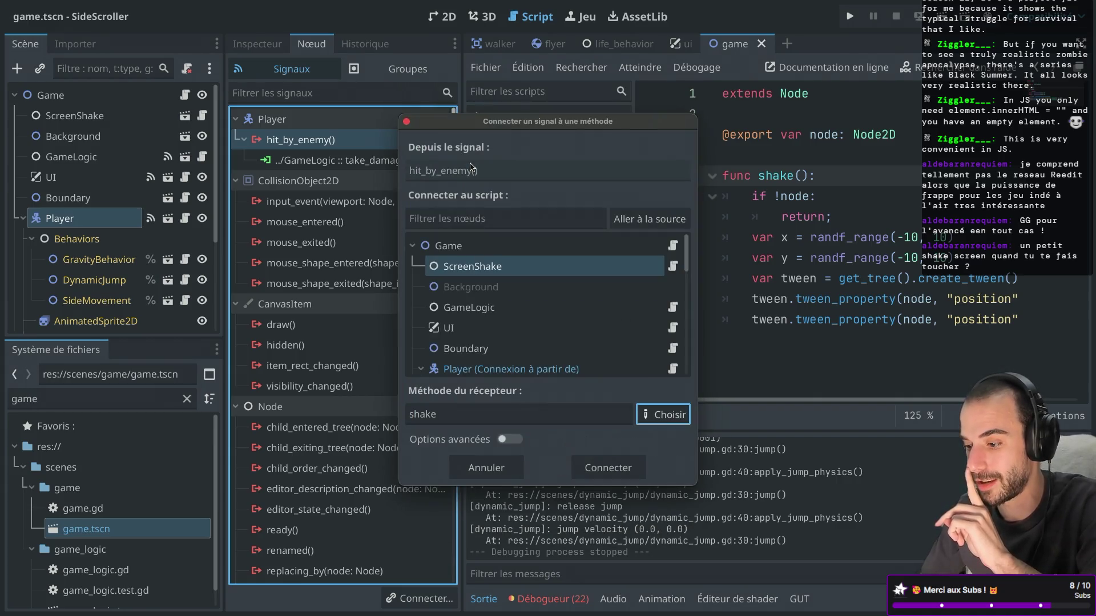
left_click(608, 468)
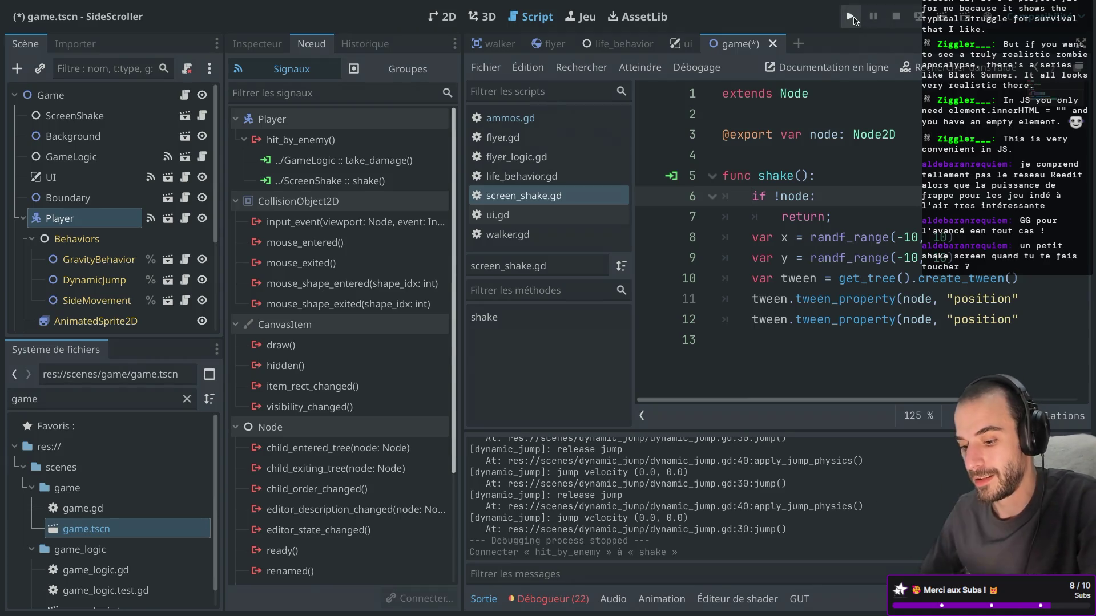
left_click(851, 17)
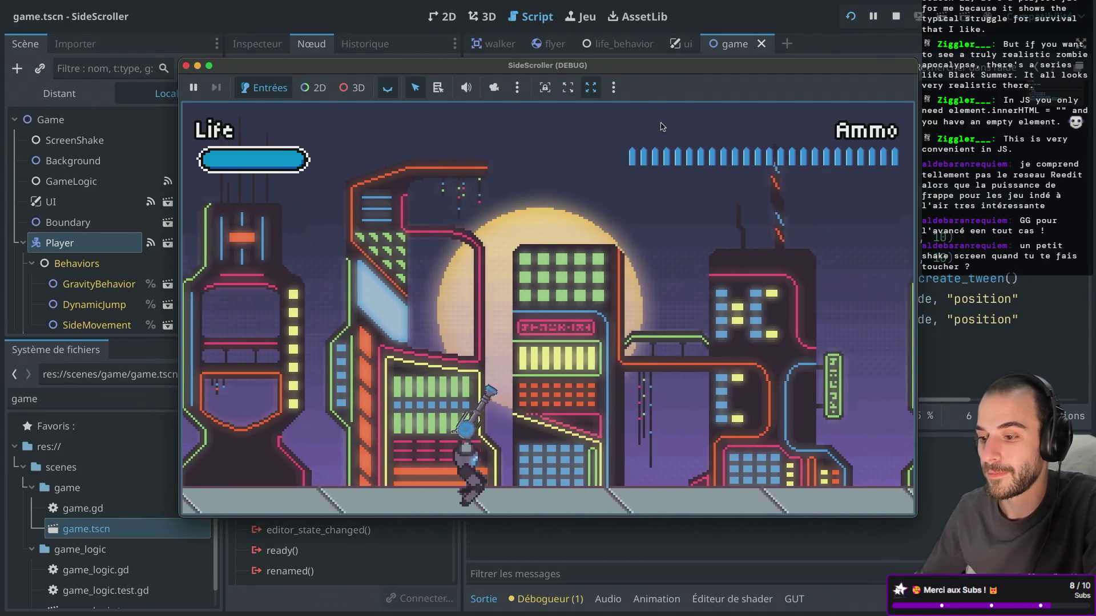
Walk and jump through the city, shooting at approaching enemies and taking hits until game over
key("Left")
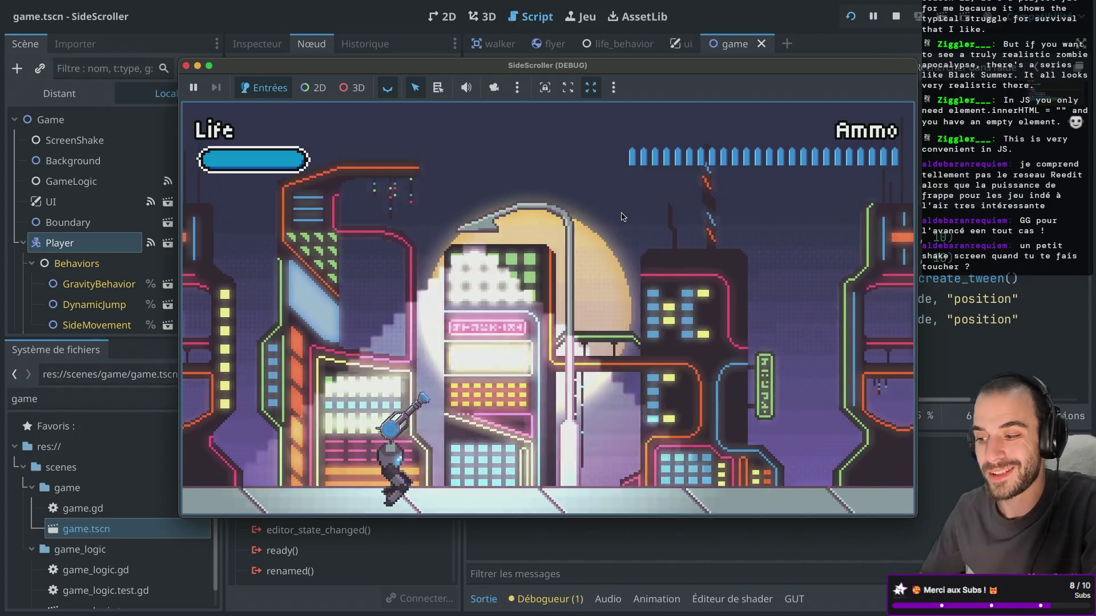
key("Right")
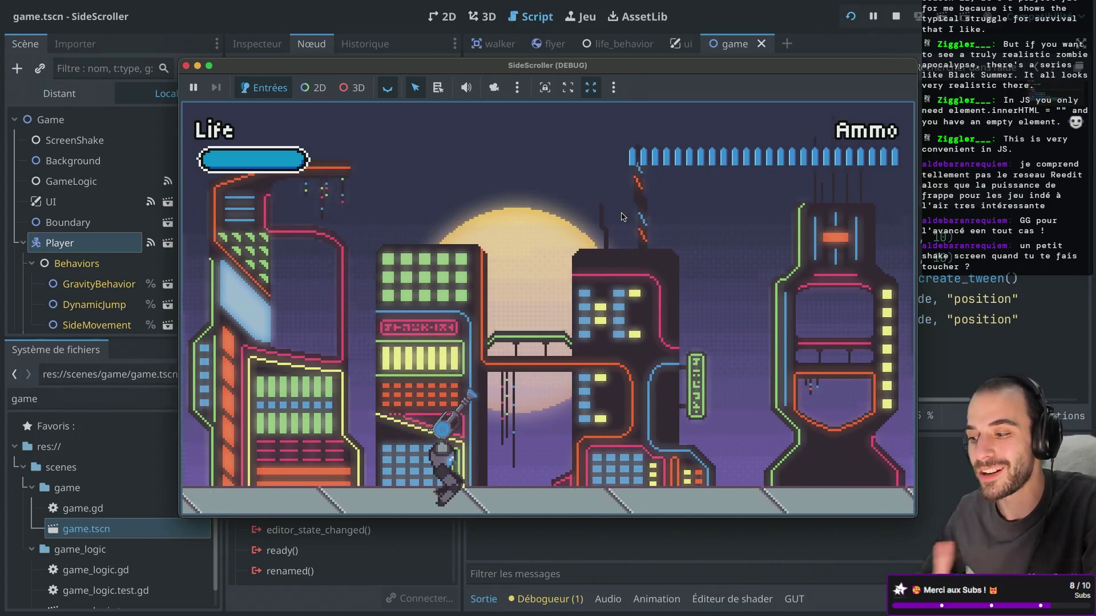
key("Right")
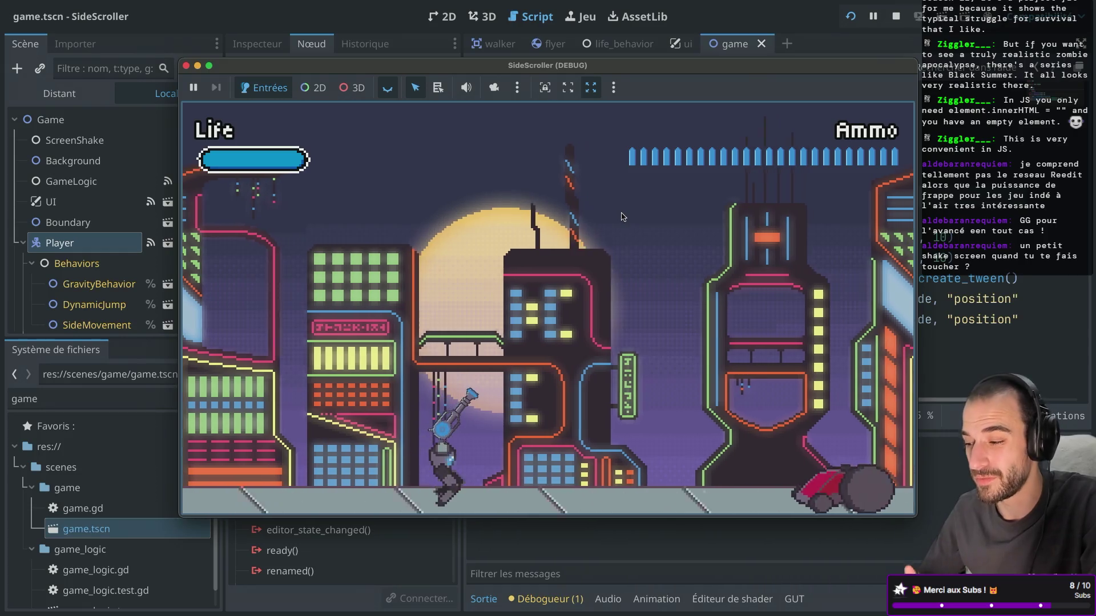
key("Right")
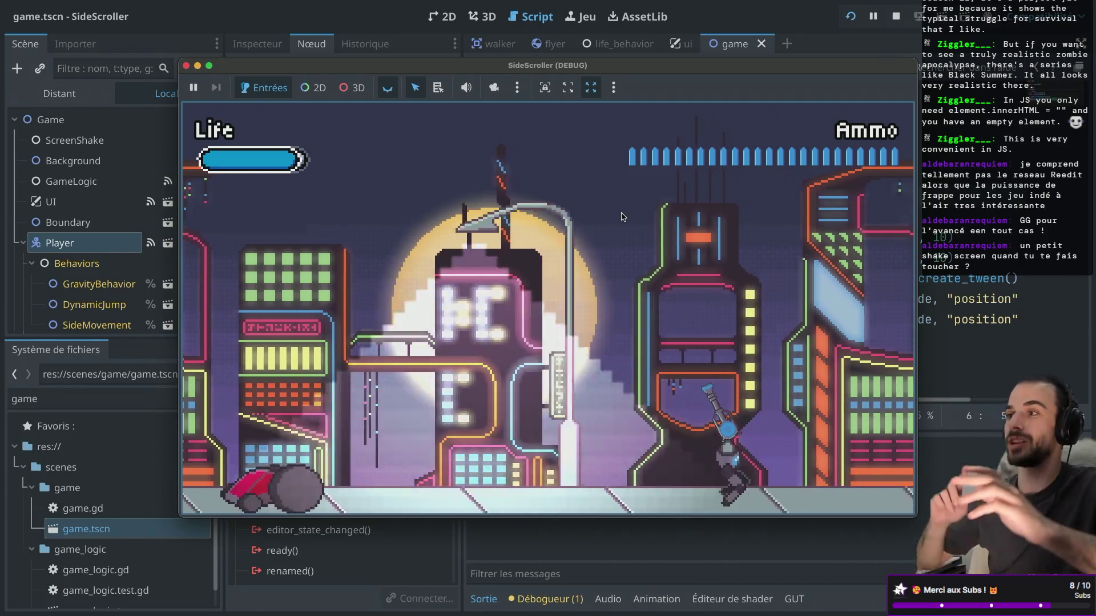
key("Right")
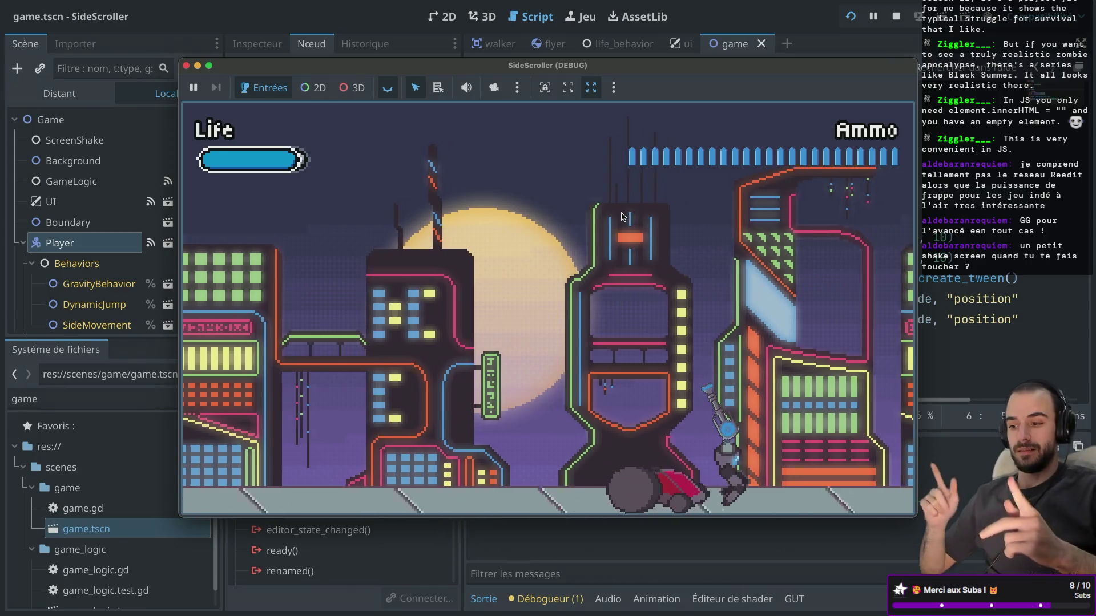
key("Right")
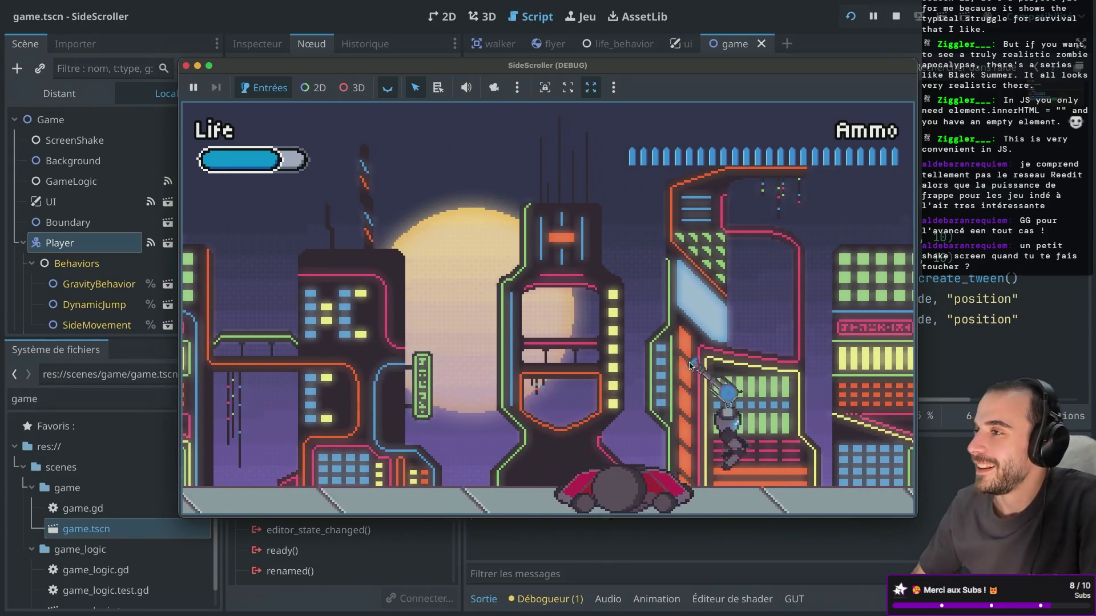
key("space")
key("Left")
left_click(809, 440)
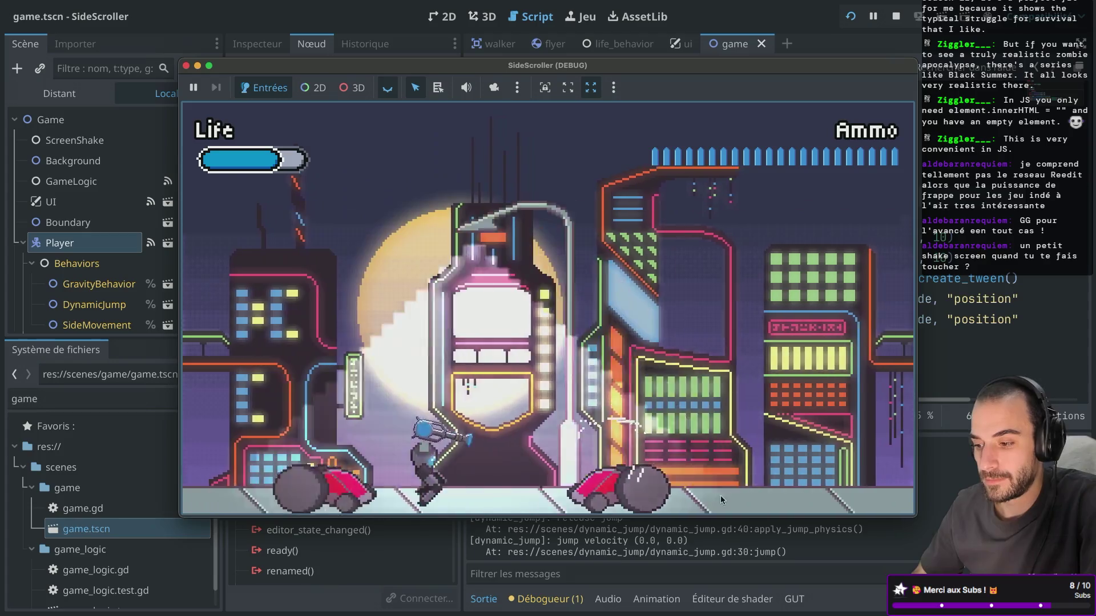
key("Right")
left_click(666, 481)
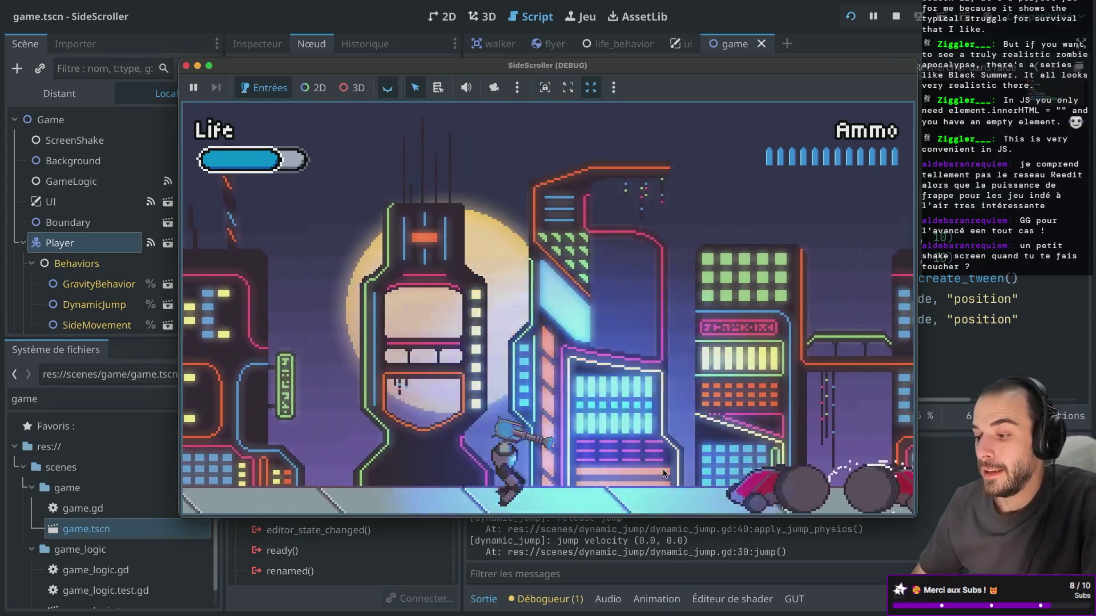
key("Right")
key("space")
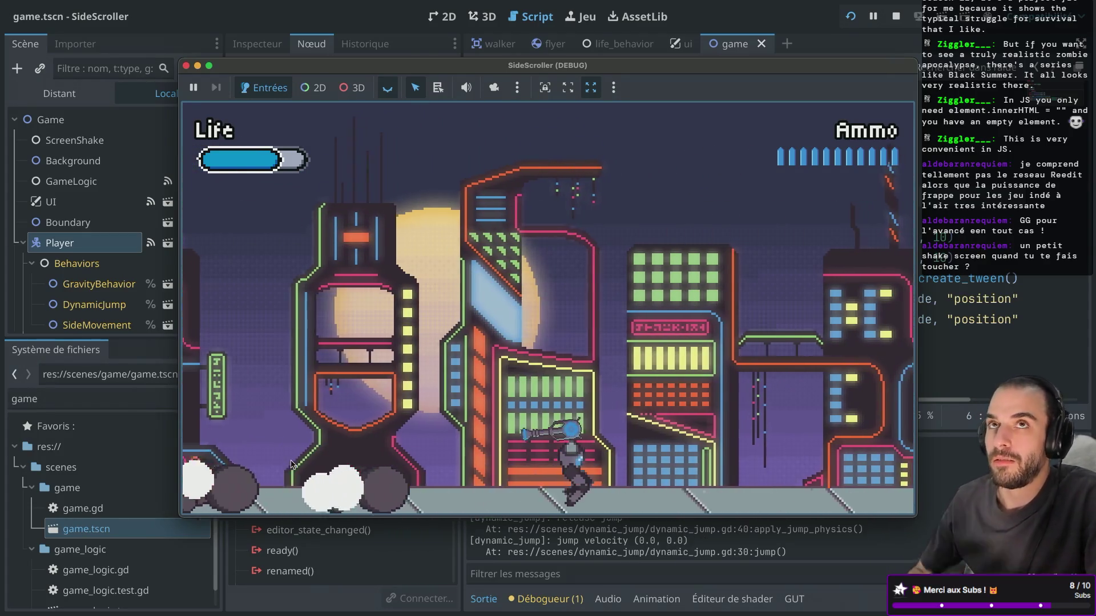
key("Left")
key("Right")
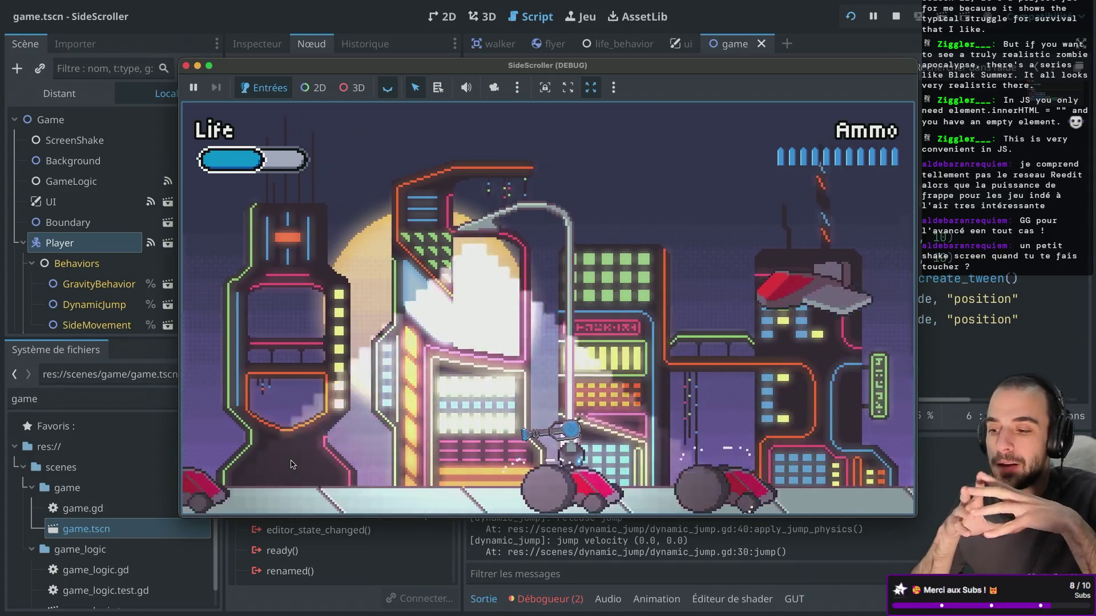
key("Left")
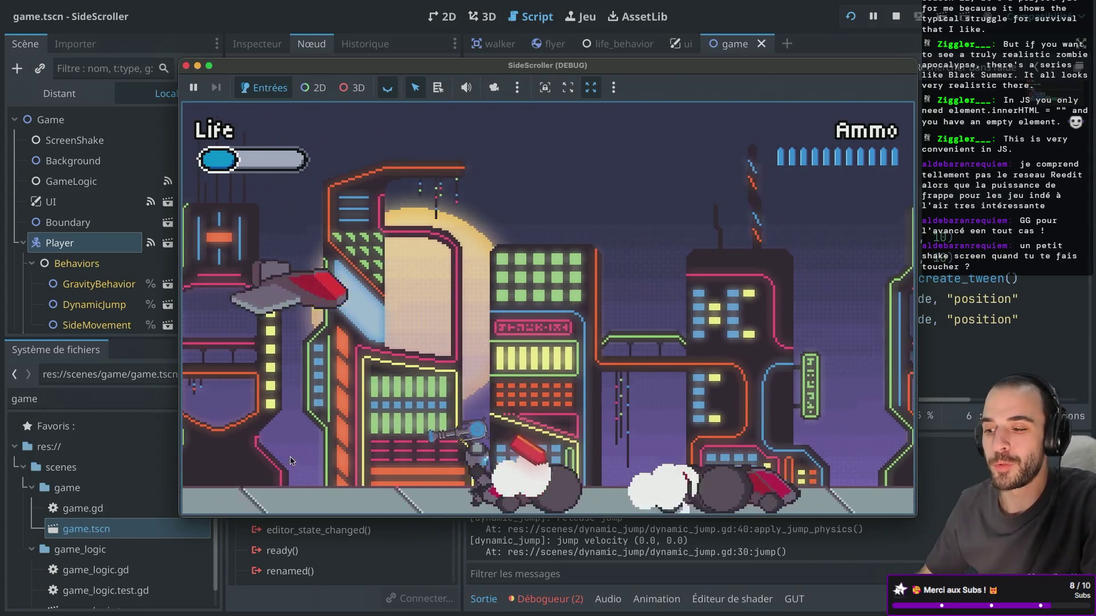
key("space")
key("Right")
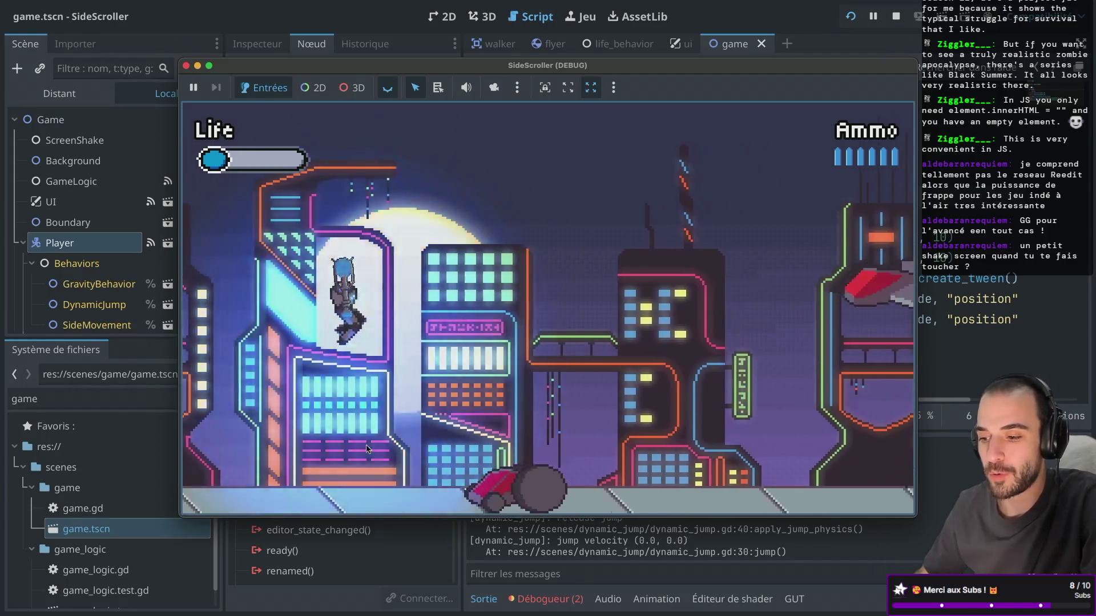
left_click(426, 453)
Restart, shoot flying and ground enemies until the ammo empties, then reload it
left_click(491, 312)
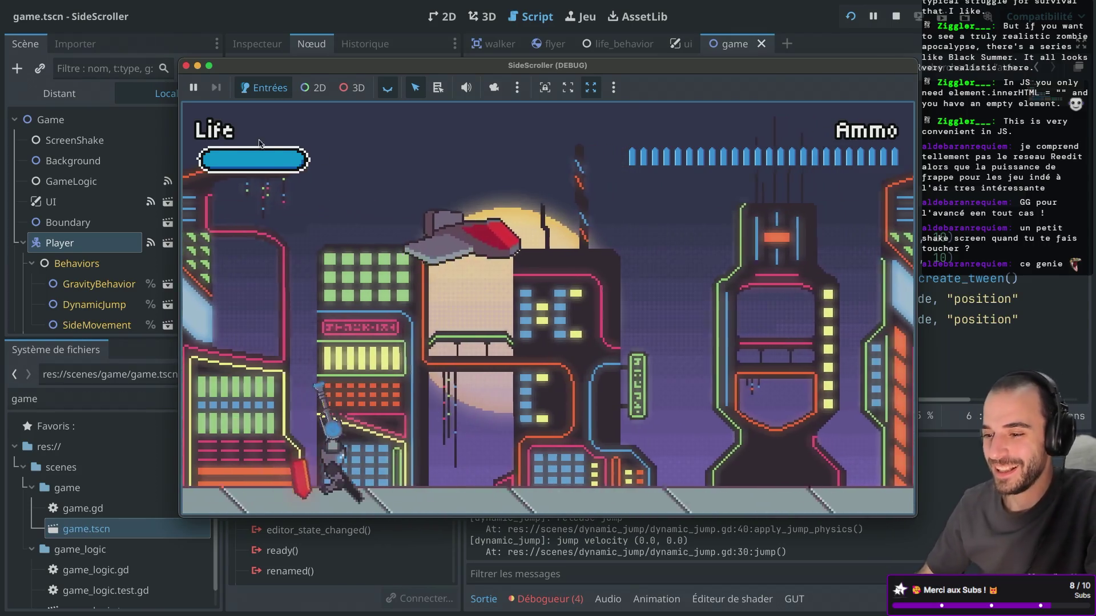
left_click(376, 187)
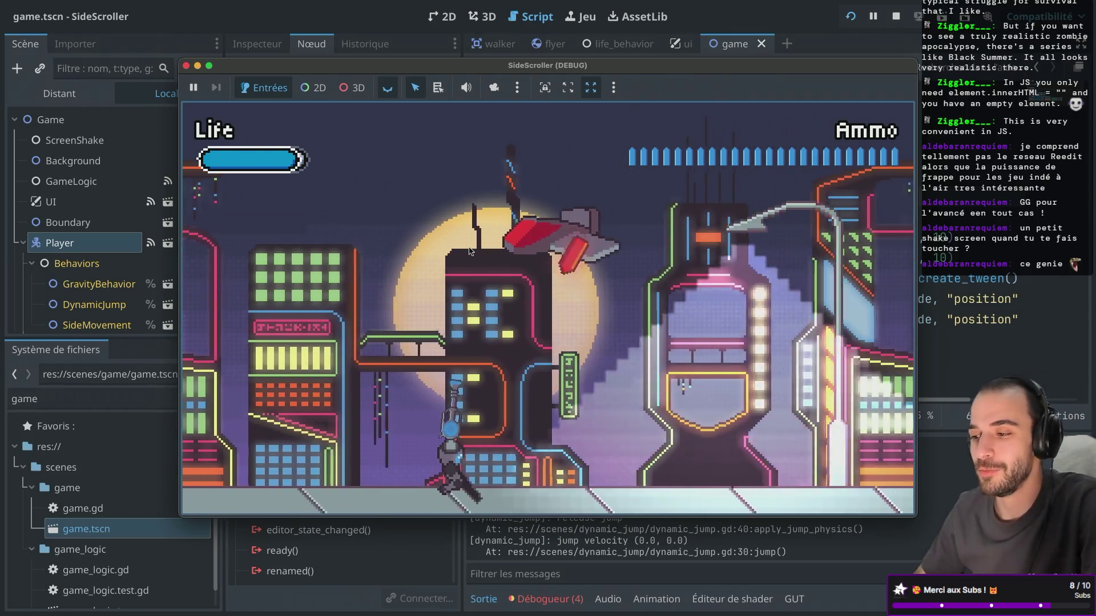
left_click(485, 246)
left_click(525, 246)
left_click(571, 247)
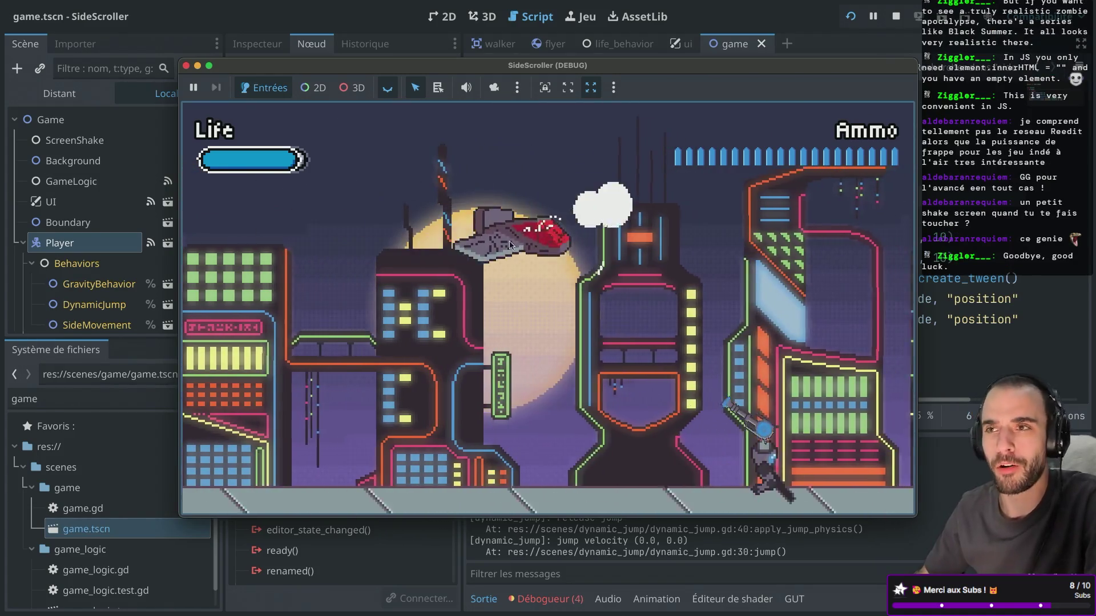
left_click(612, 247)
key("a")
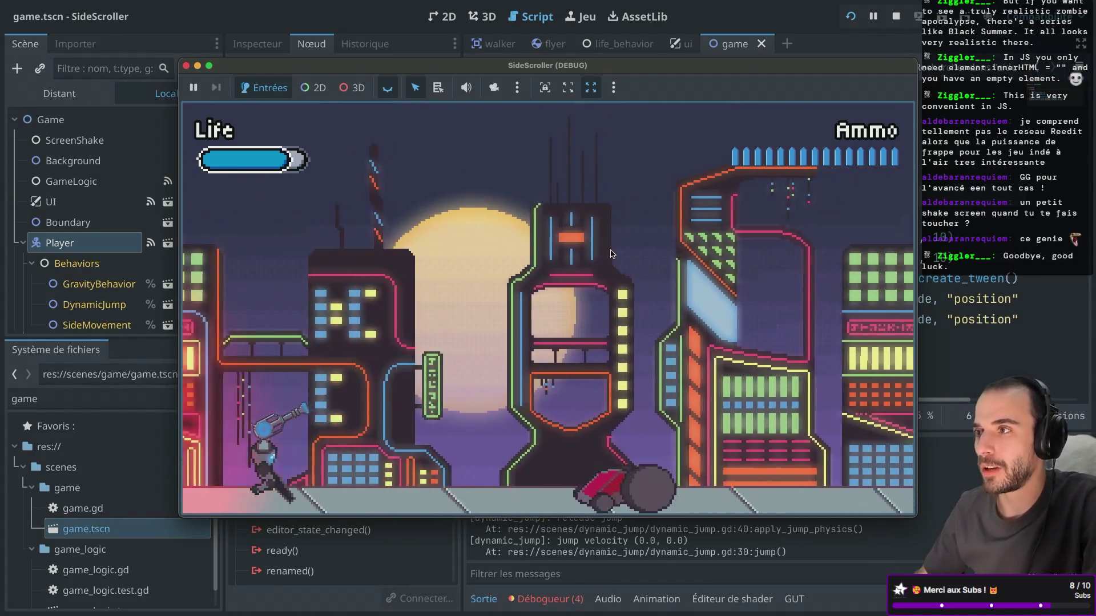
left_click(447, 260)
key("d")
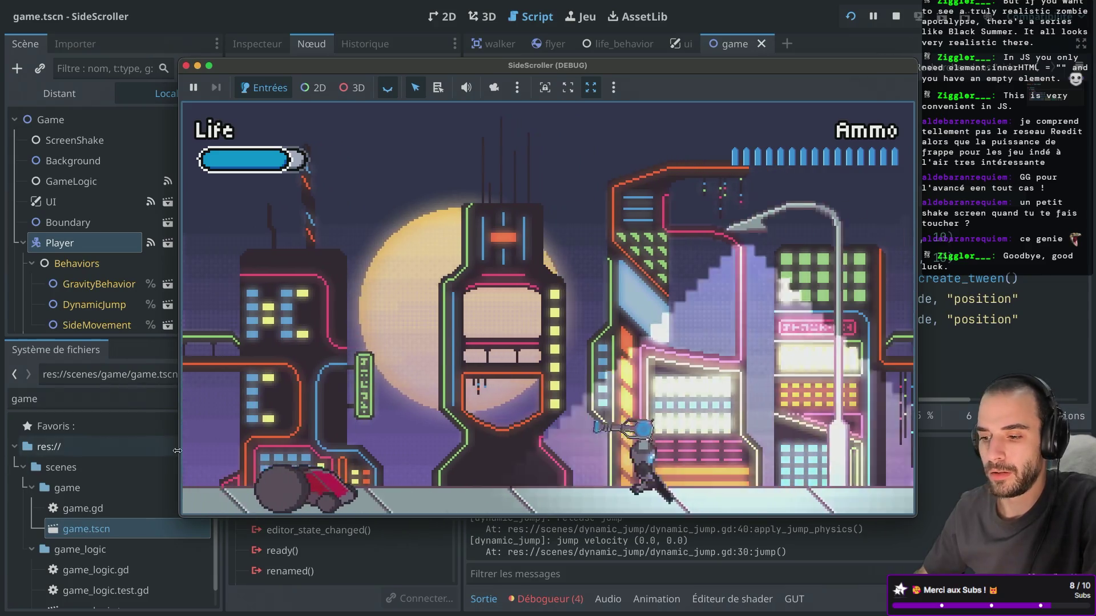
key("a")
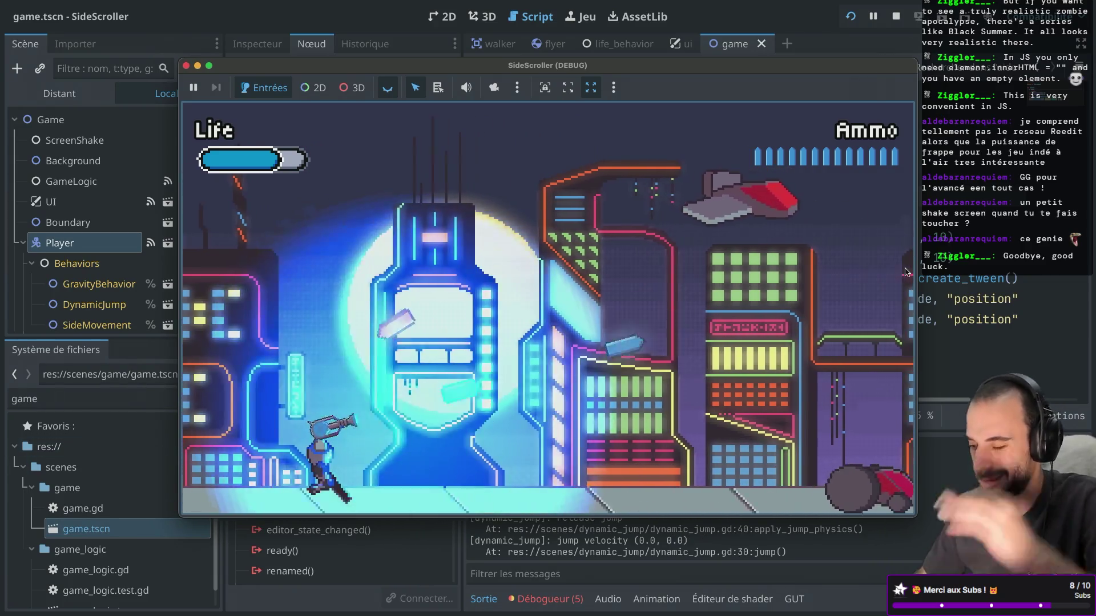
left_click(904, 272)
key("d")
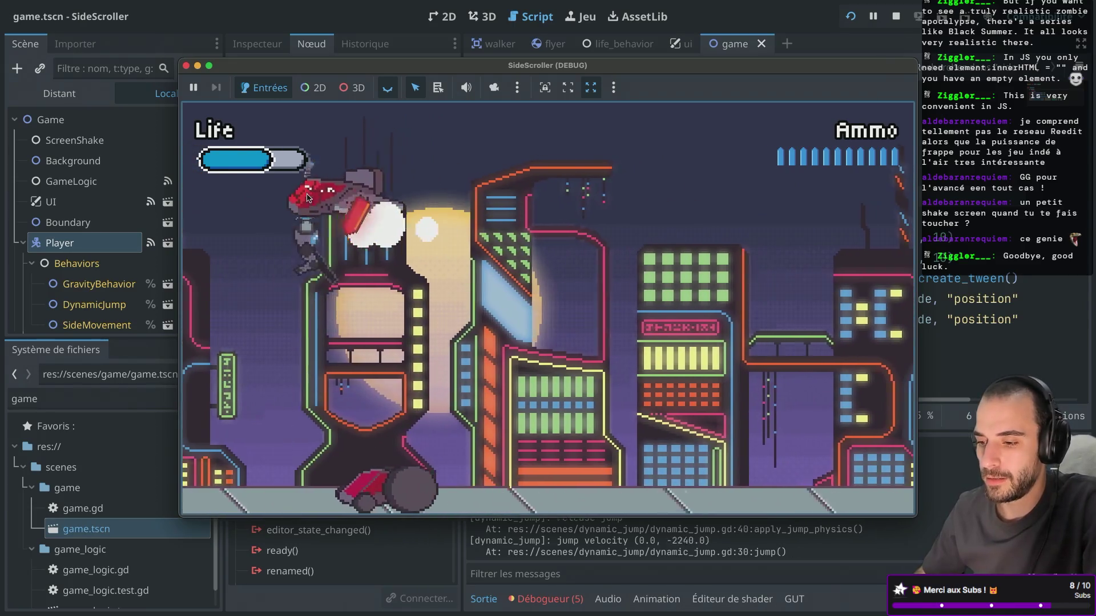
left_click(339, 220)
key("space")
key("d")
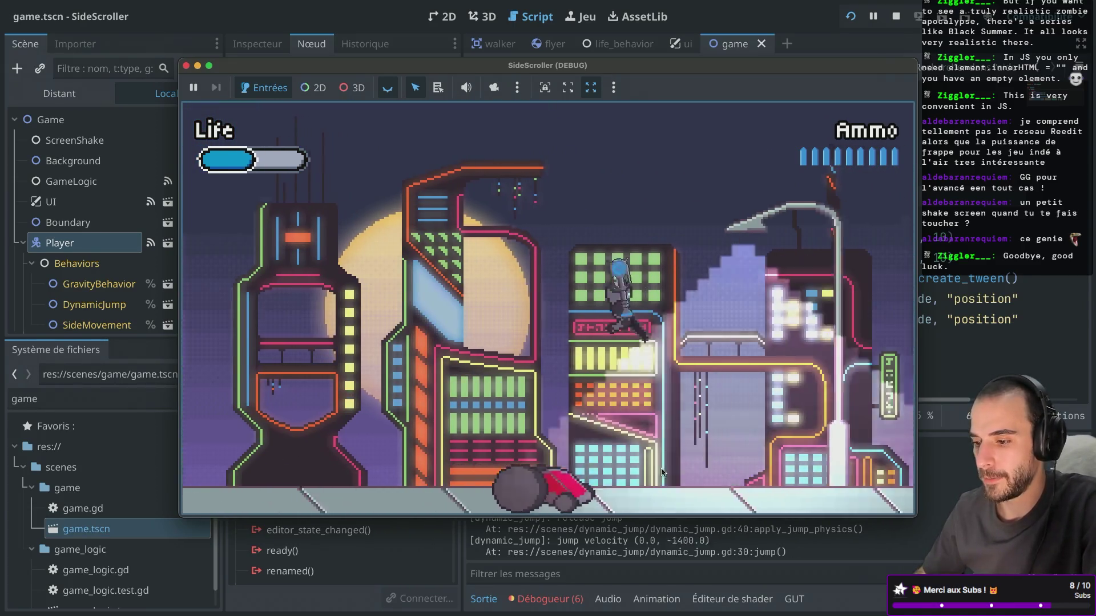
left_click(689, 474)
key("a")
left_click(294, 207)
key("d")
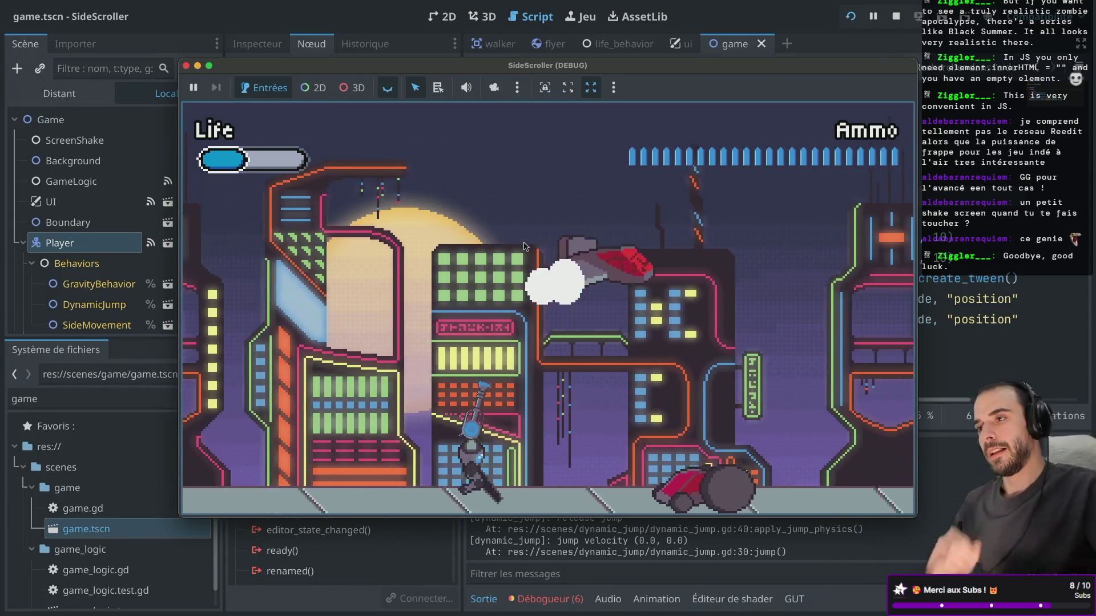